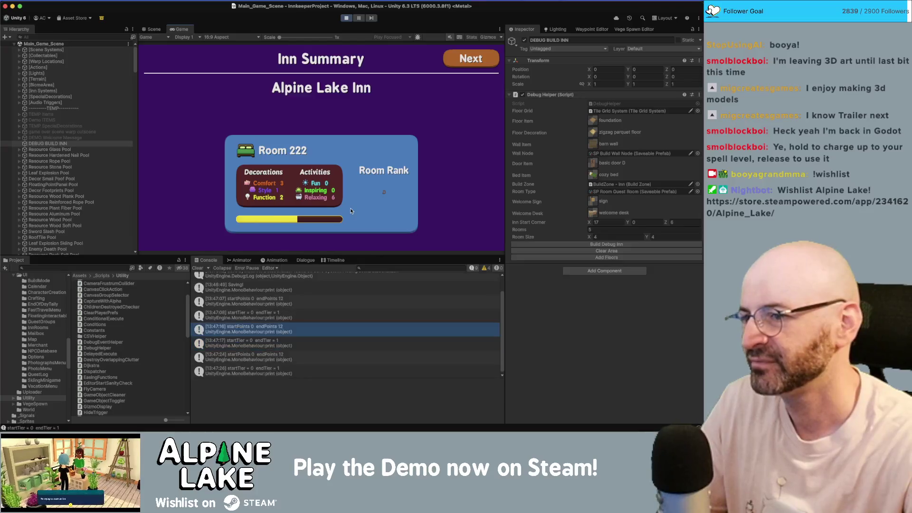
# Exit Play mode to end the Inn Summary test and return to Main_Game_Scene.
pyautogui.click(350, 19)
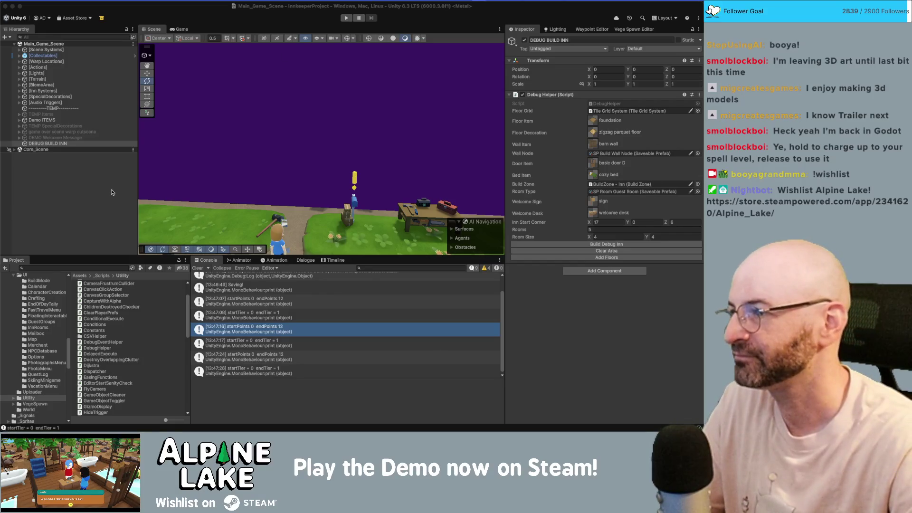
# Expand Core_Scene in the Hierarchy and collapse its [Managers] group.
pyautogui.click(113, 149)
pyautogui.press('Right')
pyautogui.press('Down')
pyautogui.scroll(-3, 71, 166)
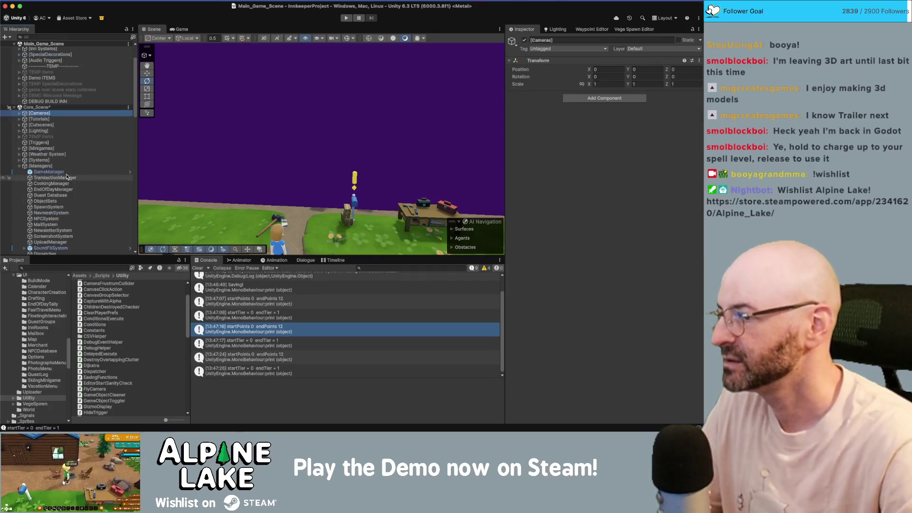
pyautogui.click(48, 166)
pyautogui.press('Left')
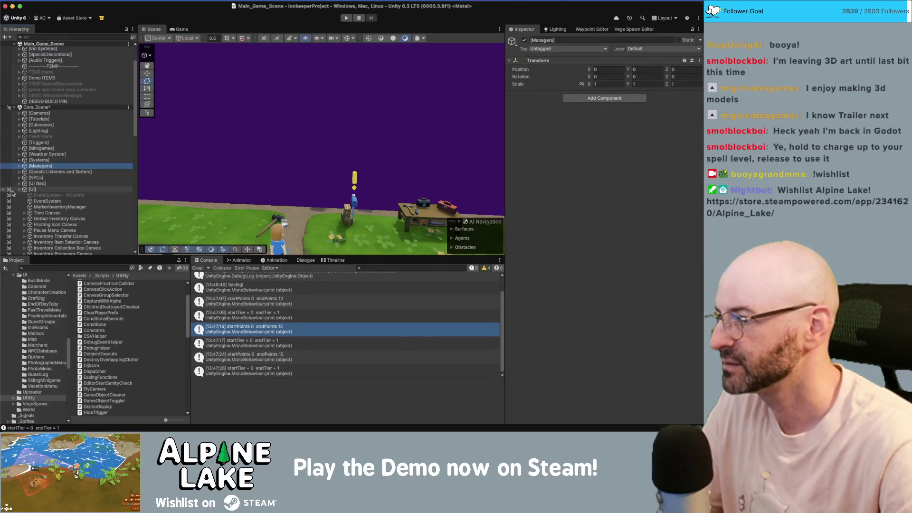
# Open RoomLevelUpPanel.cs from the startTier/endTier Console log entry, at the scale-down loop.
pyautogui.scroll(-2, 323, 120)
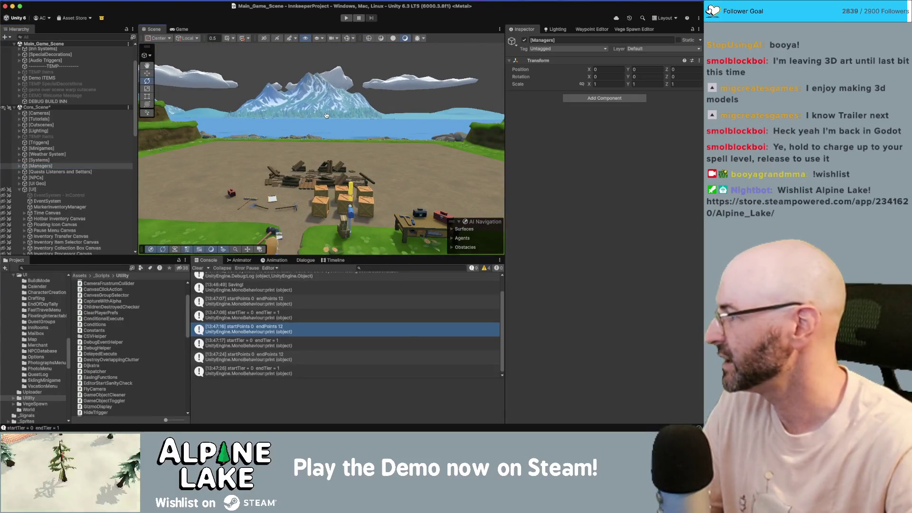
pyautogui.doubleClick(247, 343)
pyautogui.click(105, 275)
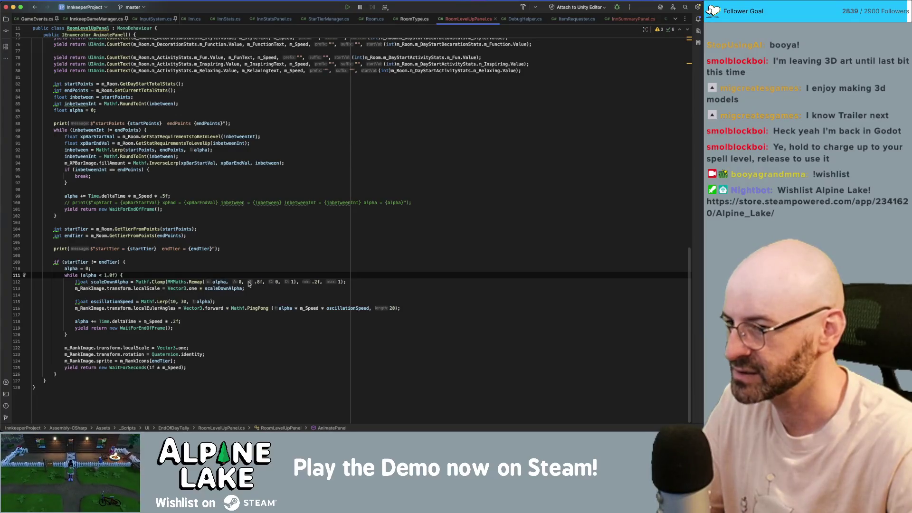
# Locate the scale-down Remap call on line 112, undoing an accidental edit.
pyautogui.click(276, 282)
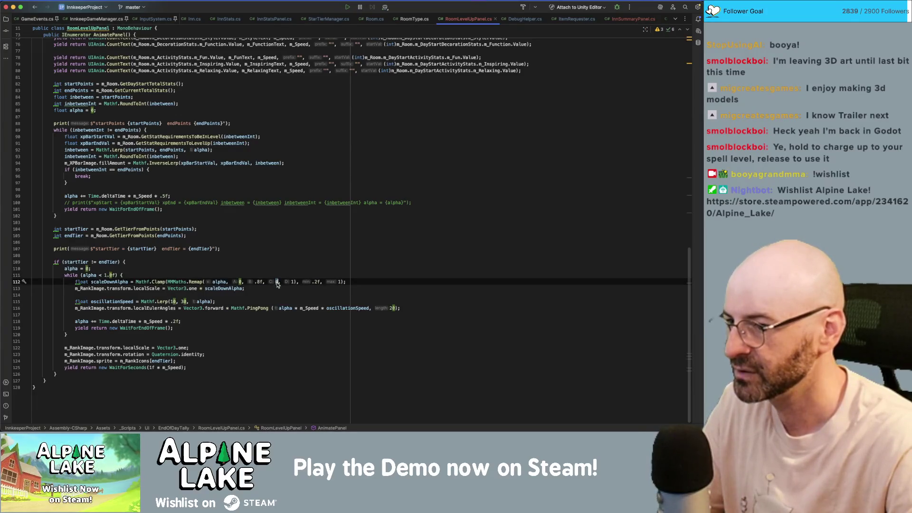
pyautogui.doubleClick(292, 282)
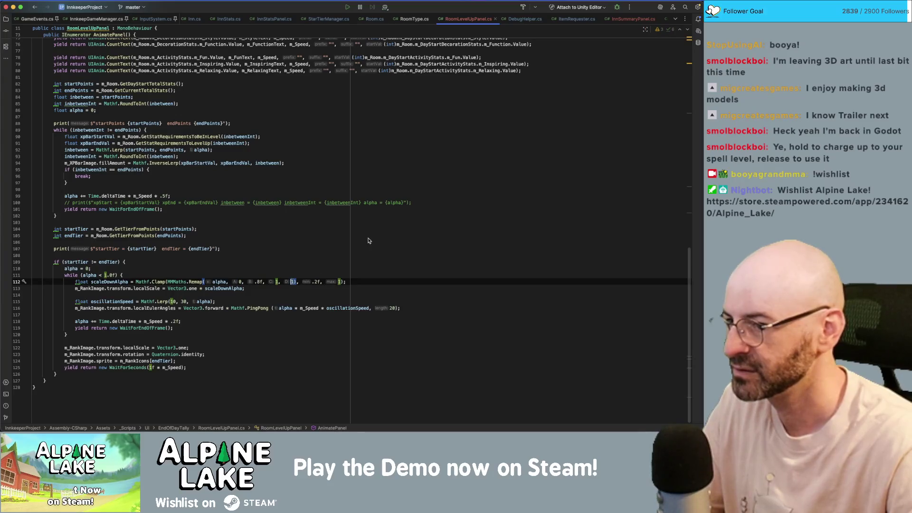
pyautogui.hotkey('ctrl', 'z')
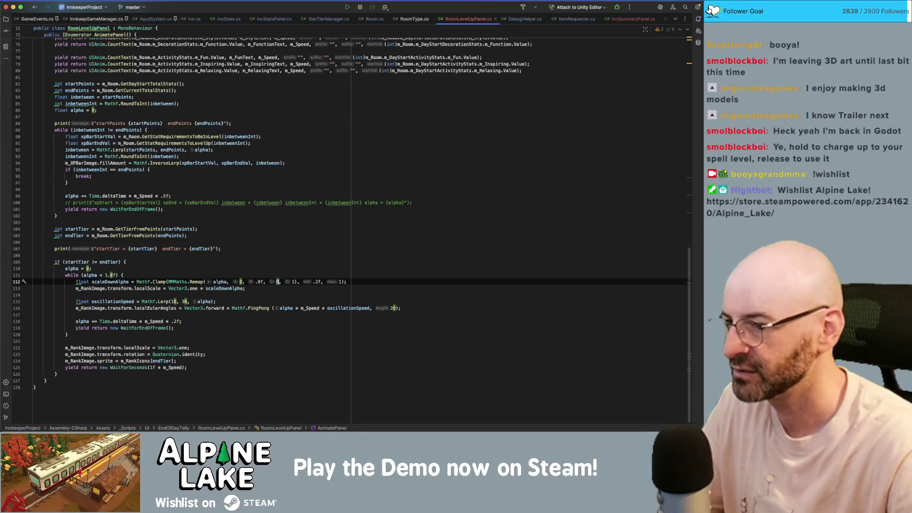
pyautogui.click(235, 270)
pyautogui.press('Down')
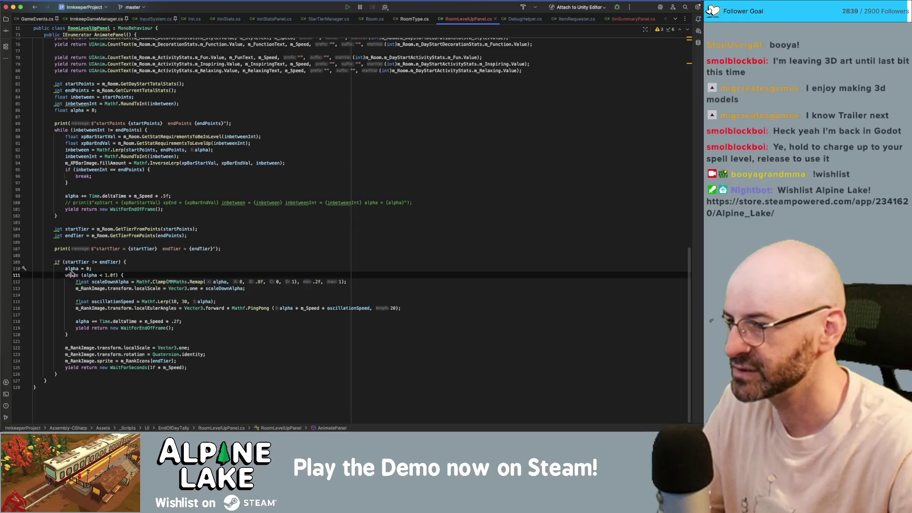
pyautogui.hotkey('alt', 'Up')
pyautogui.click(223, 284)
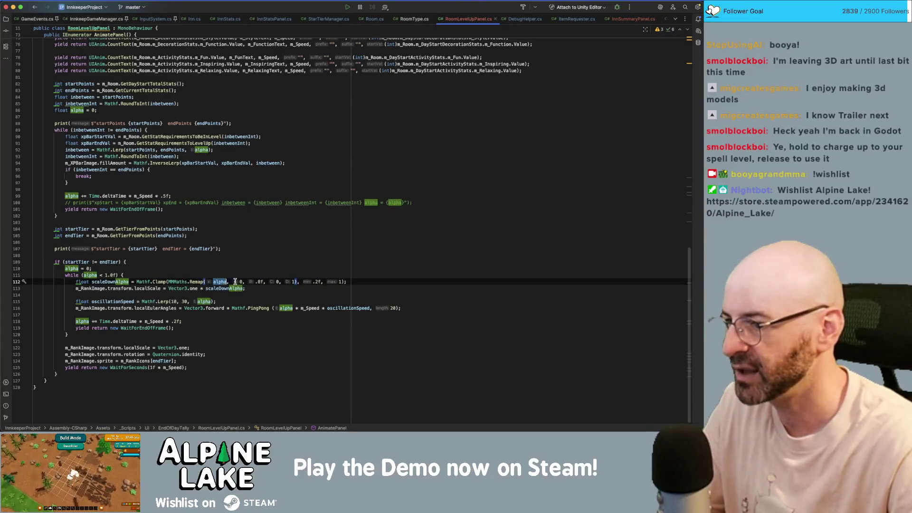
# Change the Remap output arguments to 1 and 0: MMMaths.Remap(alpha, 0, .6f, 1, 0).
pyautogui.doubleClick(241, 282)
pyautogui.doubleClick(258, 282)
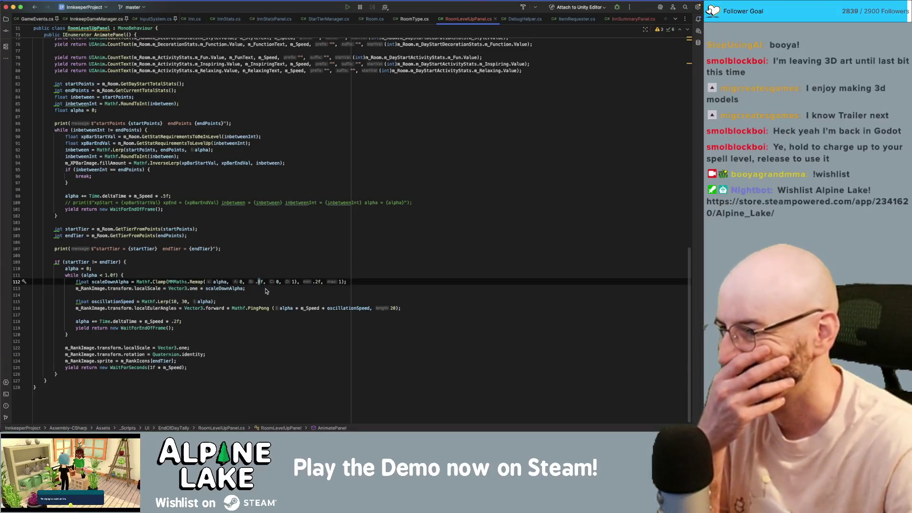
pyautogui.doubleClick(278, 283)
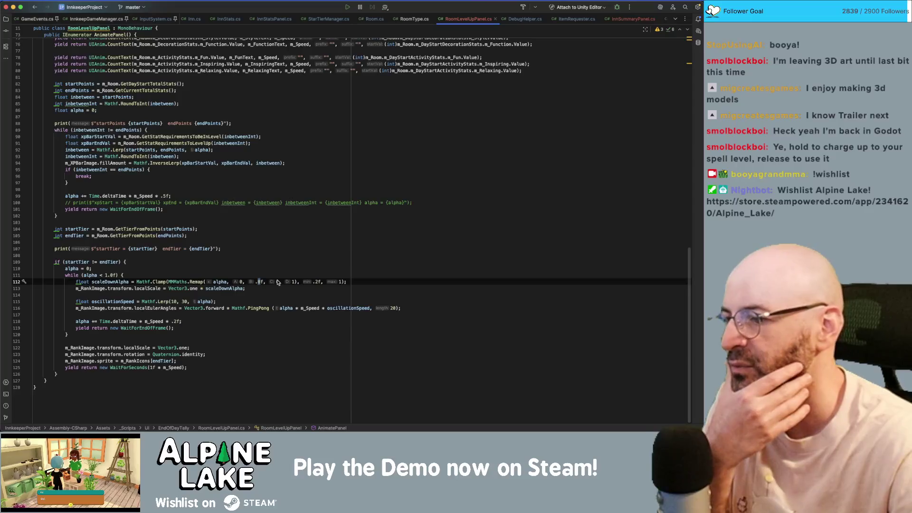
pyautogui.click(277, 282)
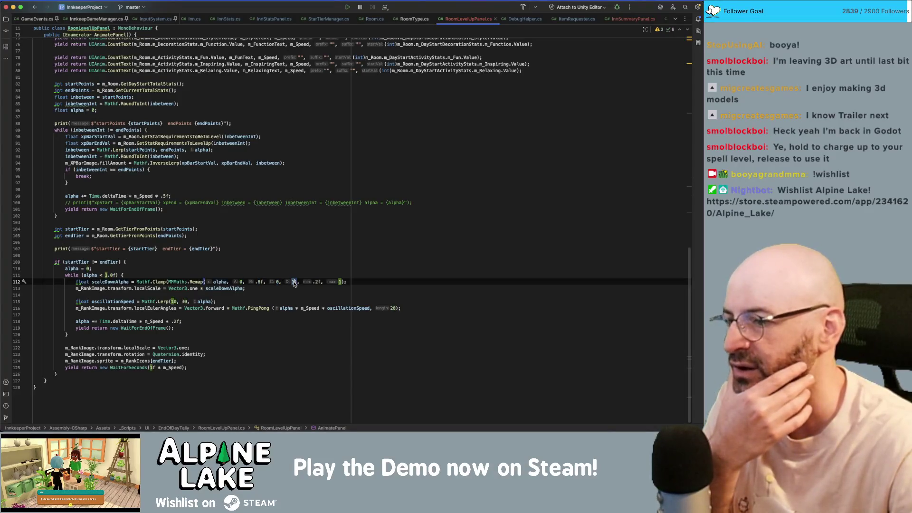
pyautogui.press('BackSpace')
pyautogui.write('1')
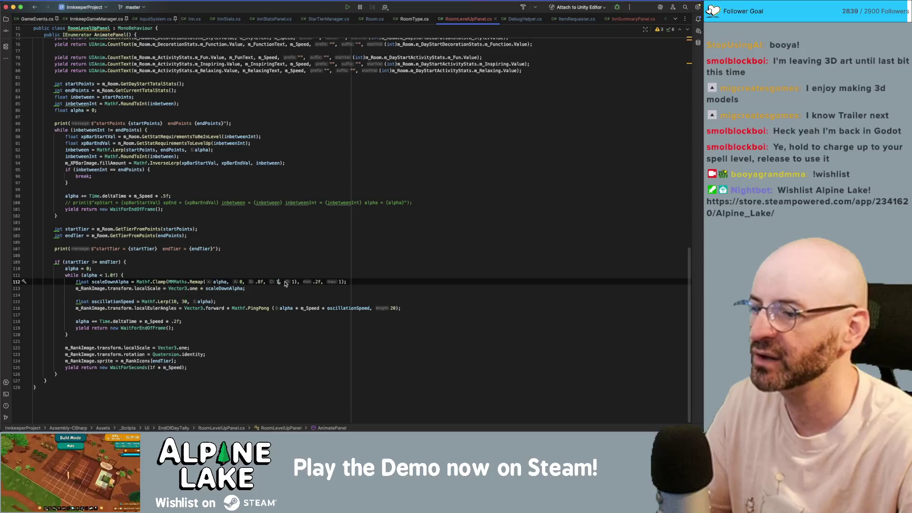
pyautogui.doubleClick(293, 282)
pyautogui.write('0')
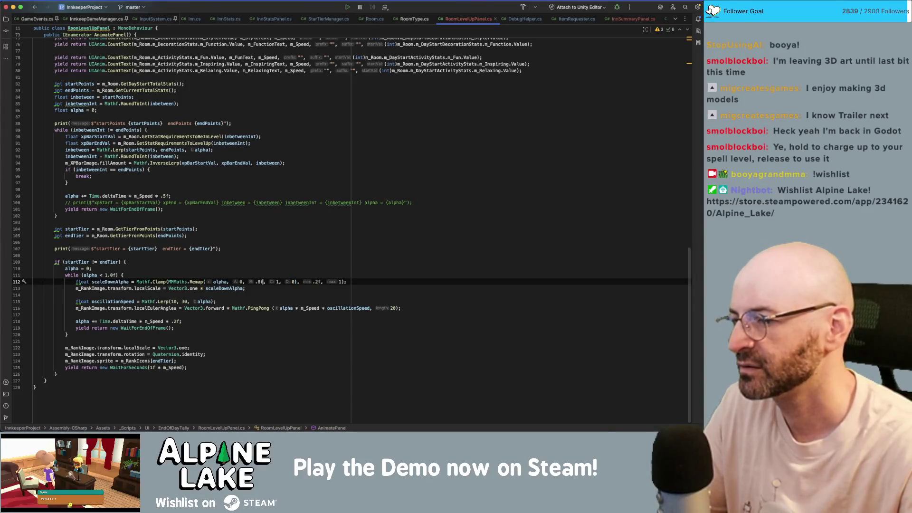
pyautogui.click(280, 281)
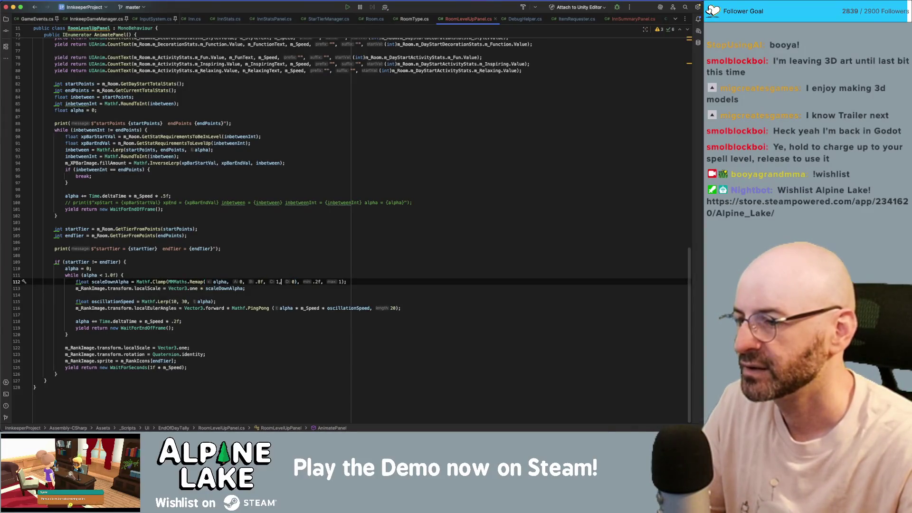
pyautogui.click(291, 281)
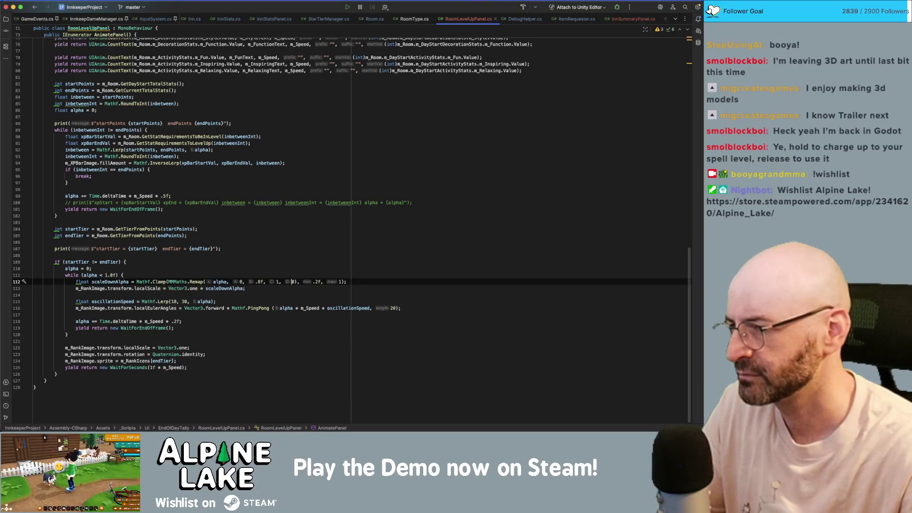
# Change the oscillationSpeed line to Mathf.Lerp(100, 300, alpha) by adding a zero to each number.
pyautogui.press('Down')
pyautogui.press('Down')
pyautogui.press('Down')
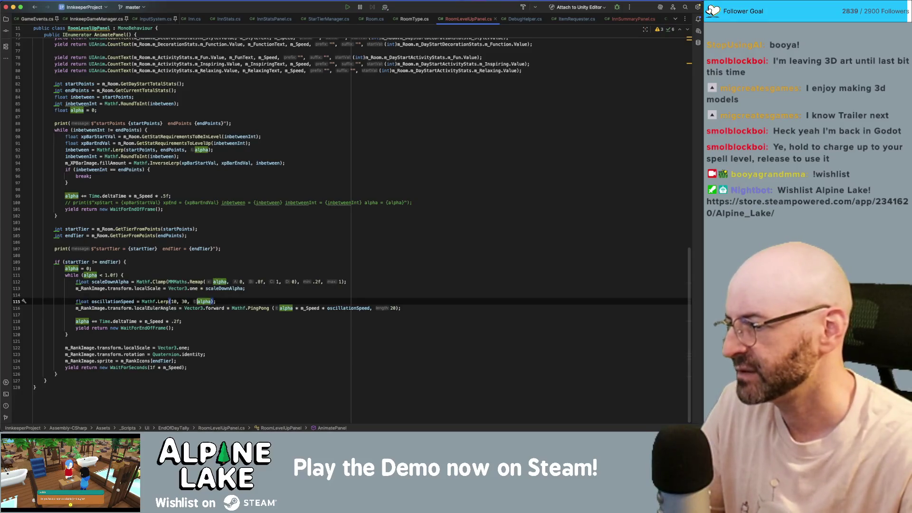
pyautogui.click(181, 301)
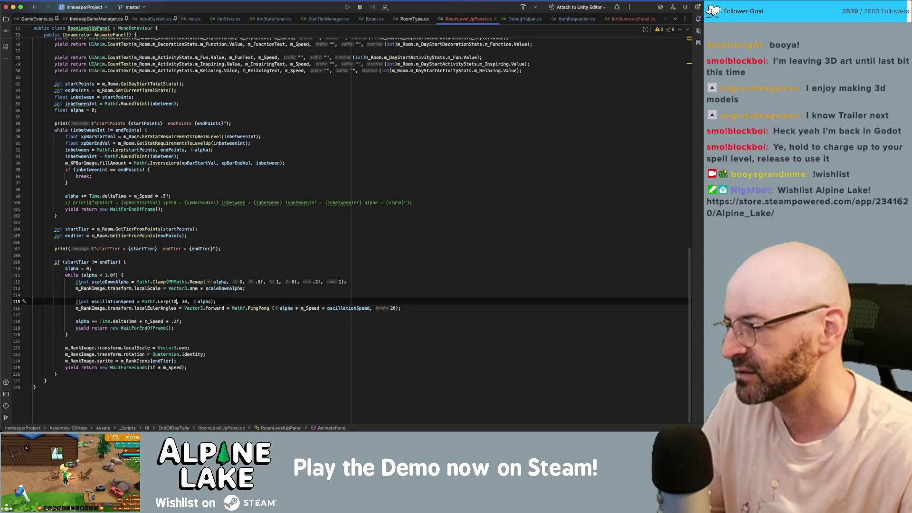
pyautogui.write('0')
pyautogui.press('Right')
pyautogui.press('Right')
pyautogui.press('Right')
pyautogui.write('0')
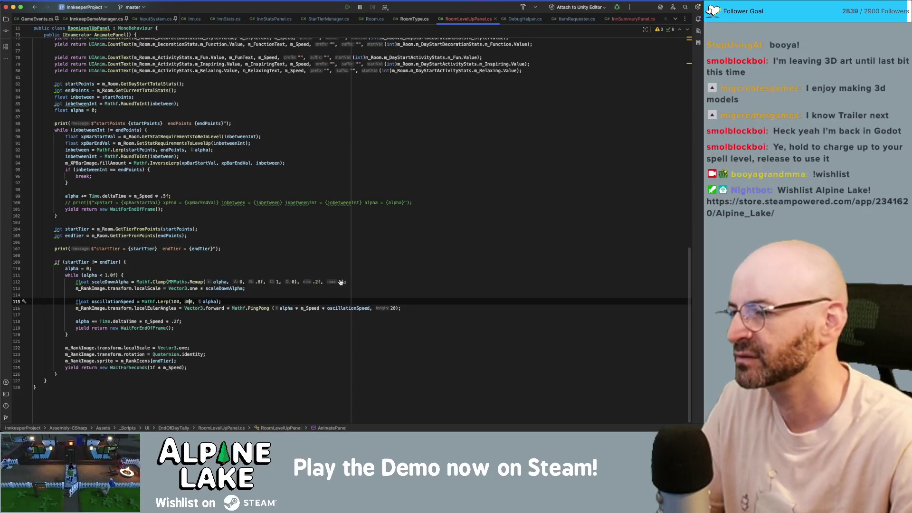
pyautogui.click(184, 303)
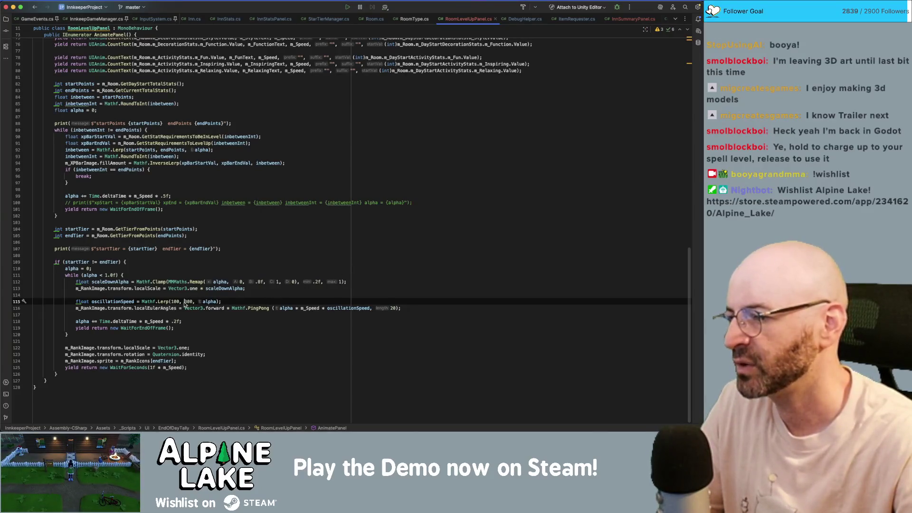
pyautogui.doubleClick(174, 302)
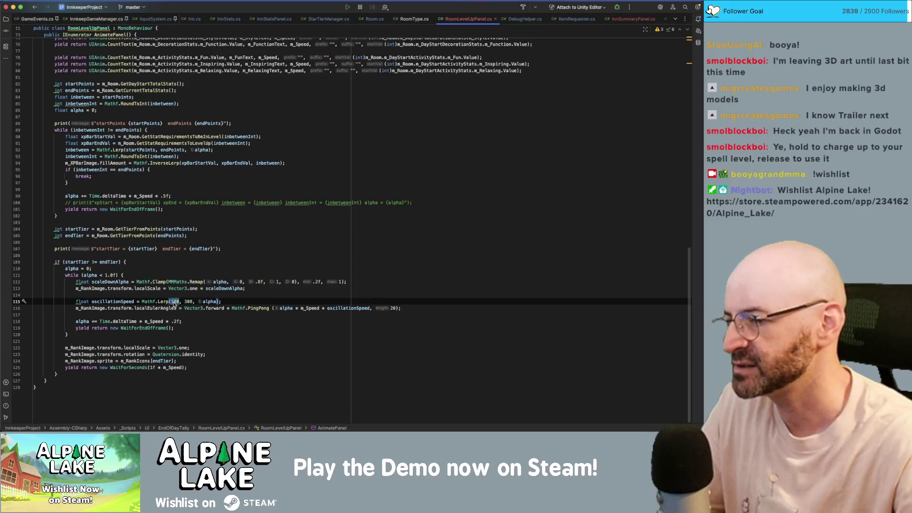
pyautogui.click(257, 282)
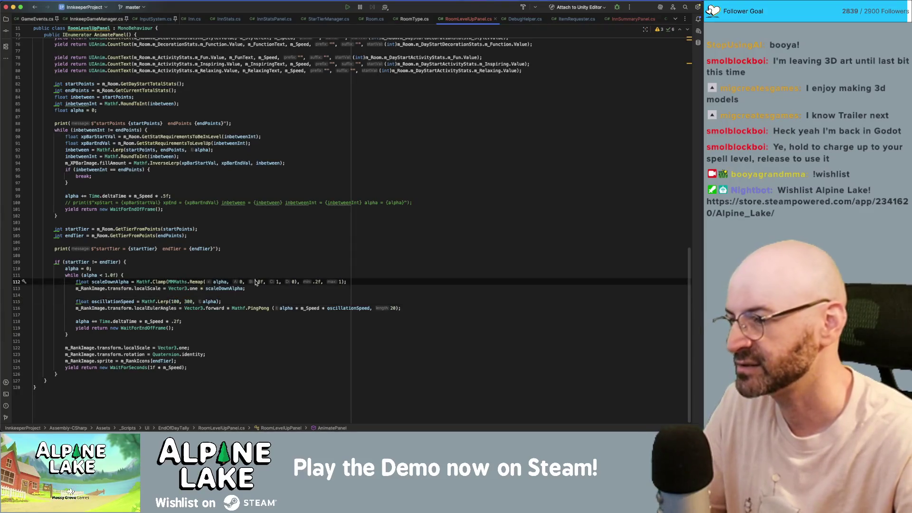
pyautogui.click(278, 262)
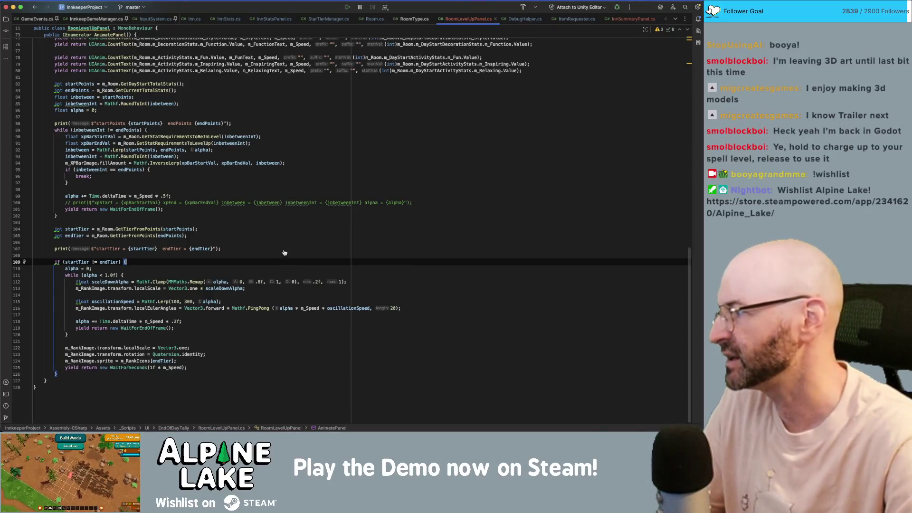
# Back in Unity, run a brief play test of the code changes, then stop it.
pyautogui.press('super+Tab')
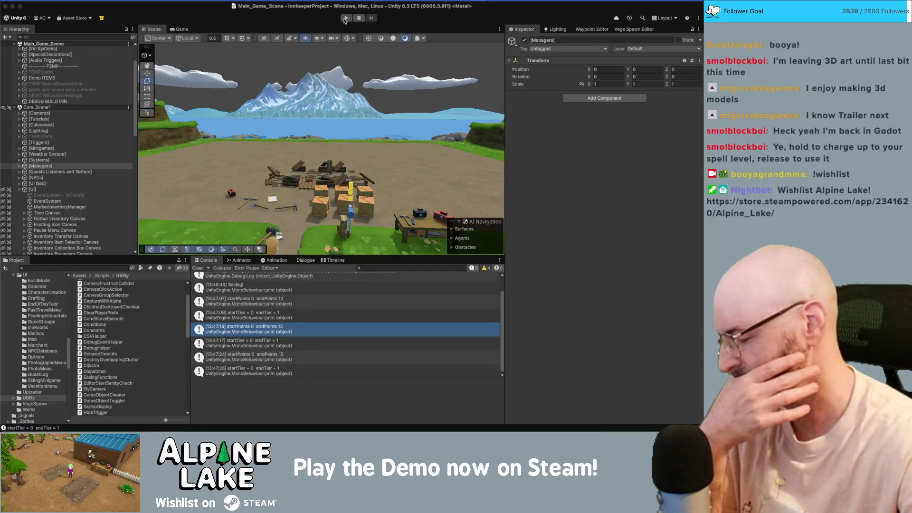
pyautogui.click(345, 19)
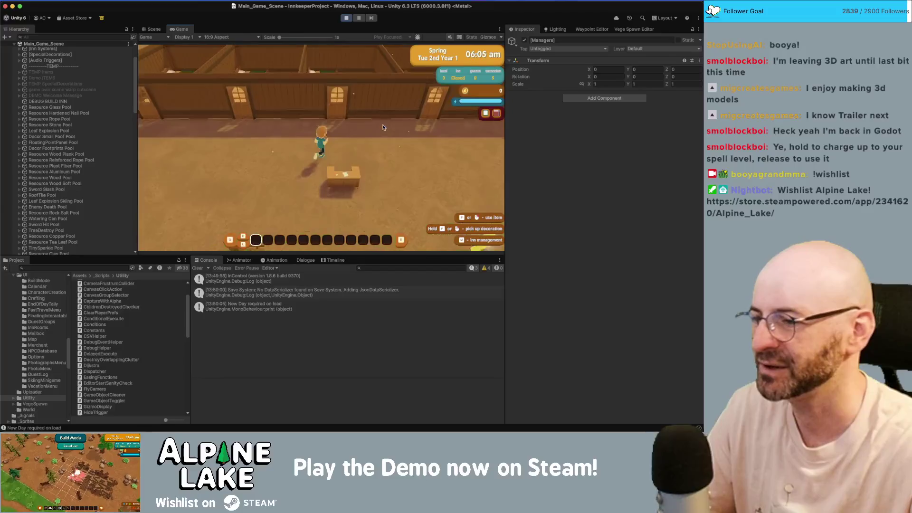
pyautogui.click(345, 18)
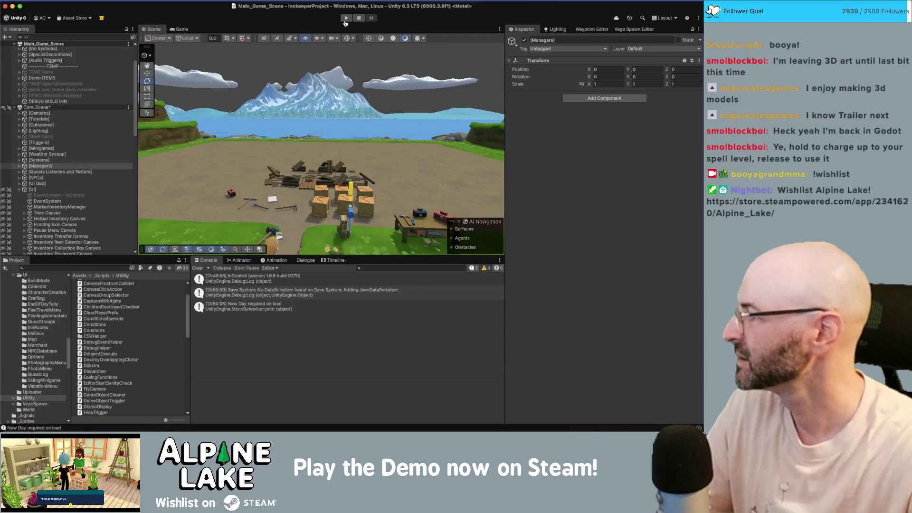
pyautogui.press('super+Tab')
pyautogui.press('super+Tab')
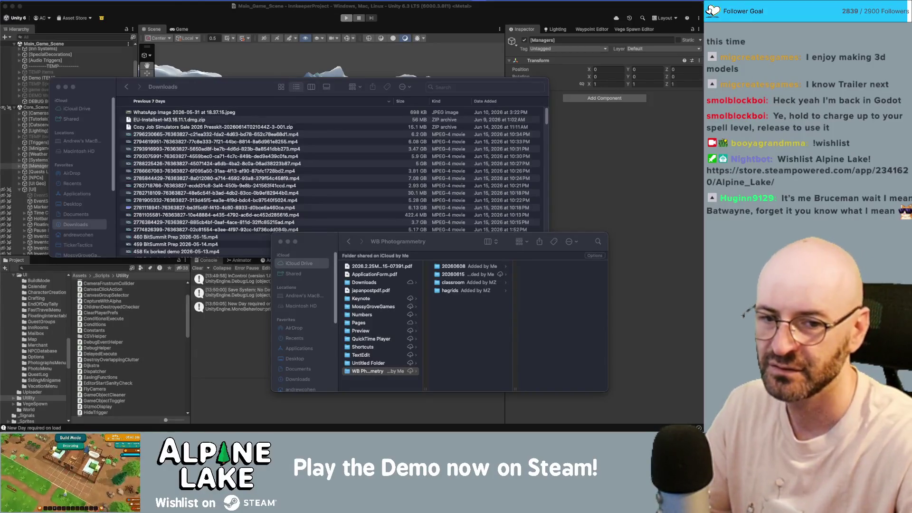
pyautogui.click(321, 19)
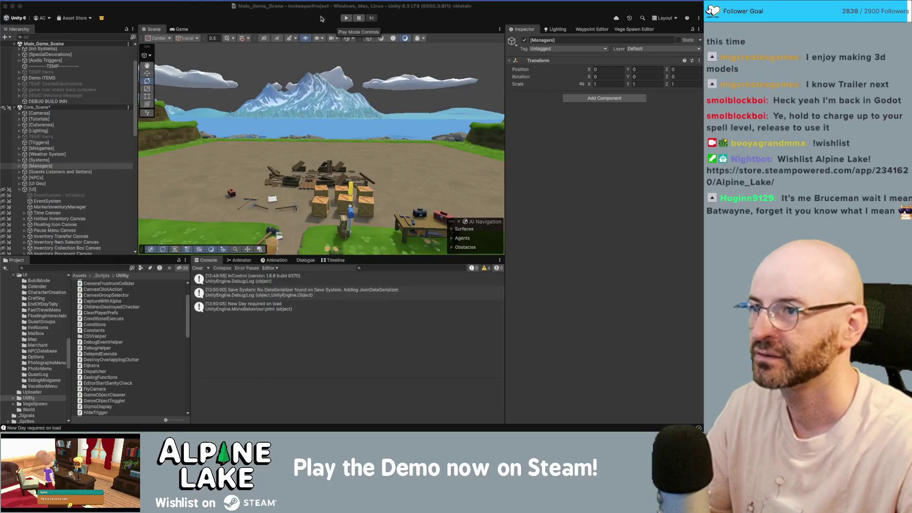
# Play the game, dismiss the Moving! tutorial, build the debug inn, walk inside and end the day.
pyautogui.click(346, 18)
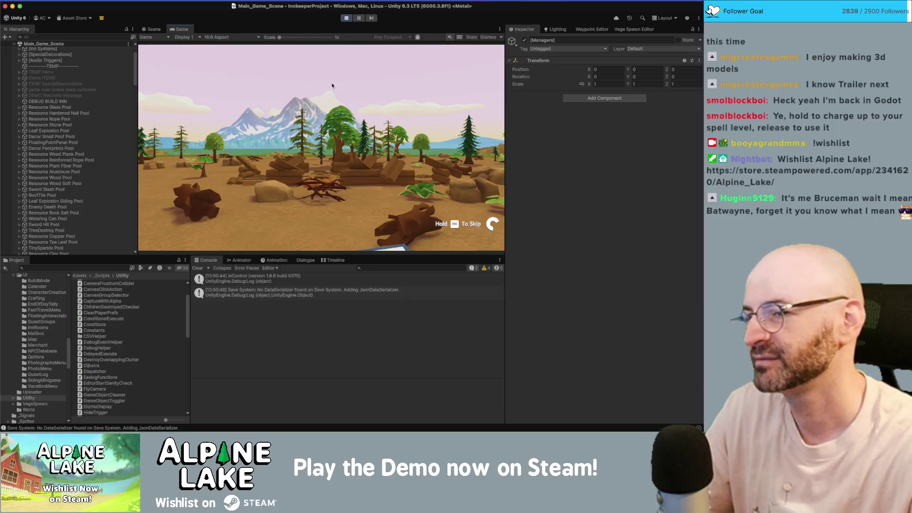
pyautogui.click(321, 179)
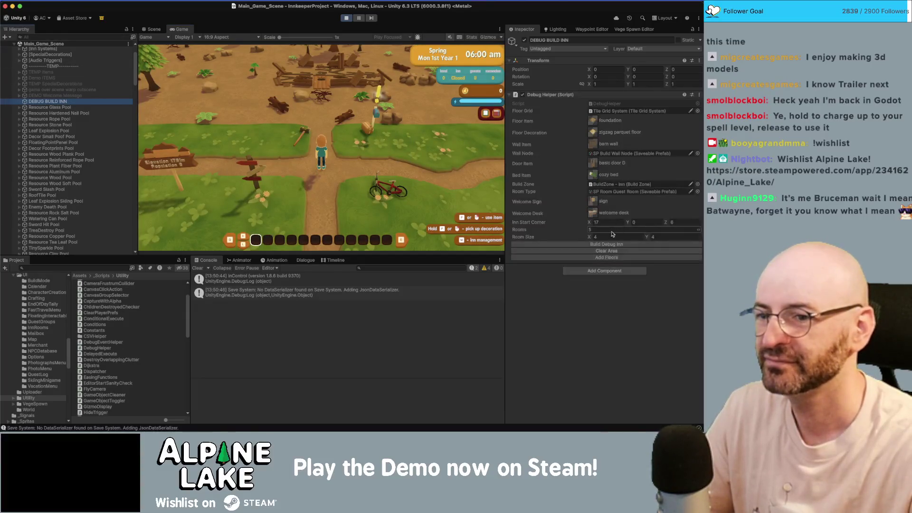
pyautogui.click(604, 244)
pyautogui.press('w')
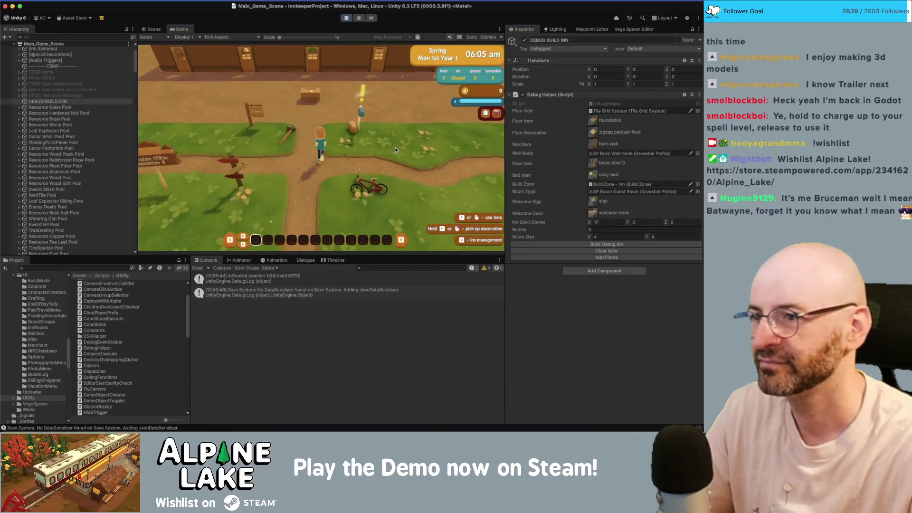
pyautogui.press('e')
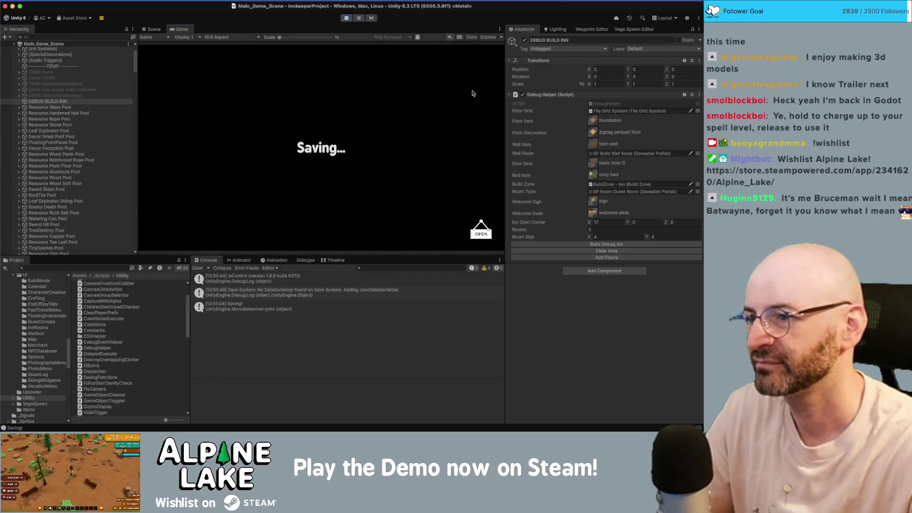
# Advance past the calendar and day Summary to watch the Inn Summary rank panels, then exit Play mode.
pyautogui.click(468, 66)
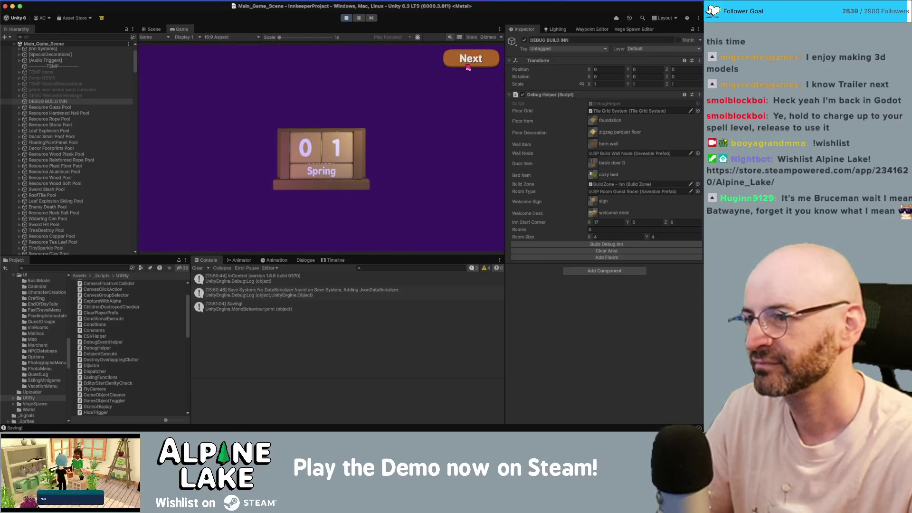
pyautogui.click(468, 64)
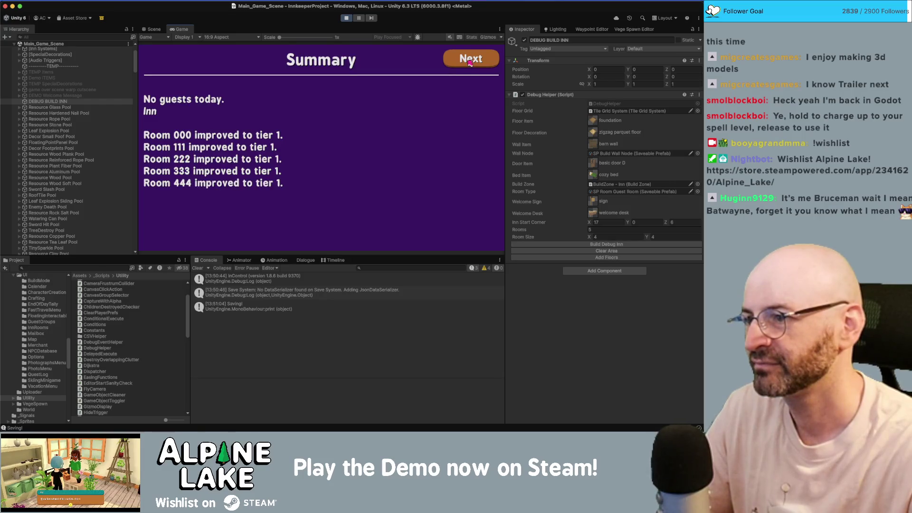
pyautogui.click(469, 64)
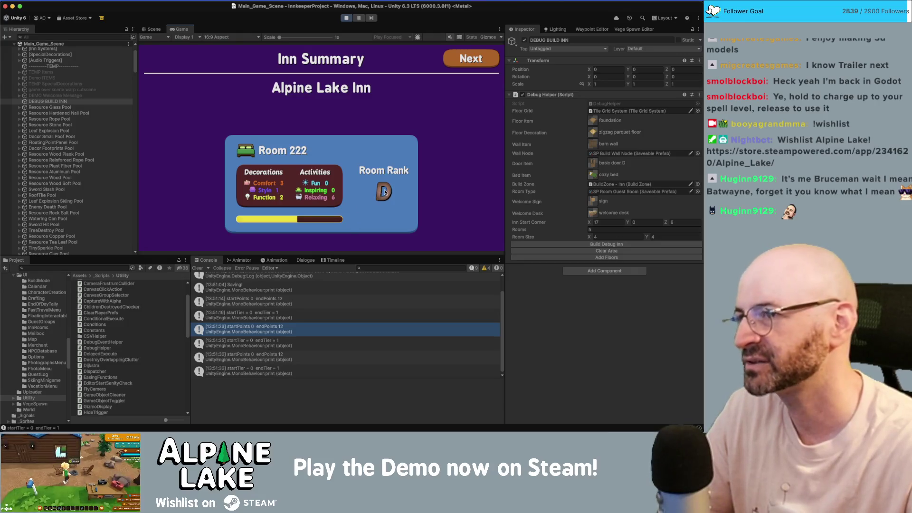
pyautogui.click(345, 17)
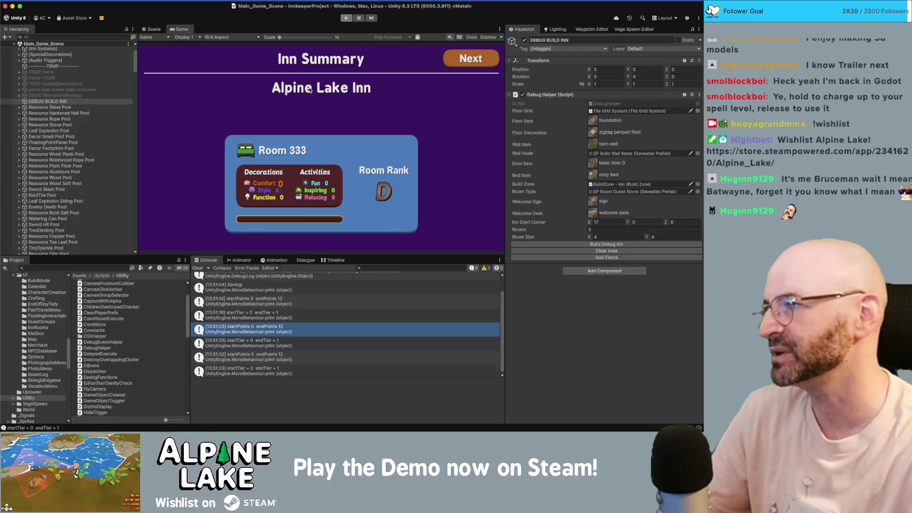
pyautogui.press('super+Tab')
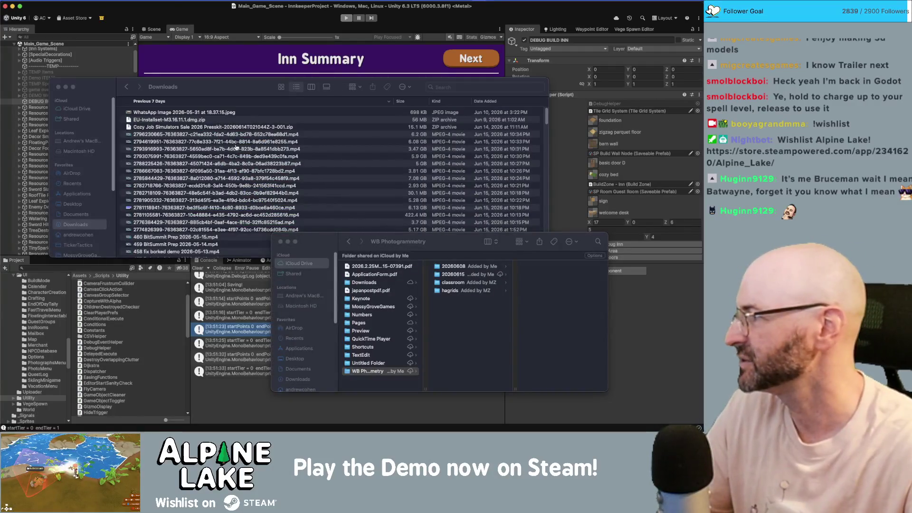
# In Rider, raise the wiggle speed Lerp's upper value from 300 to 1000.
pyautogui.press('super+Tab')
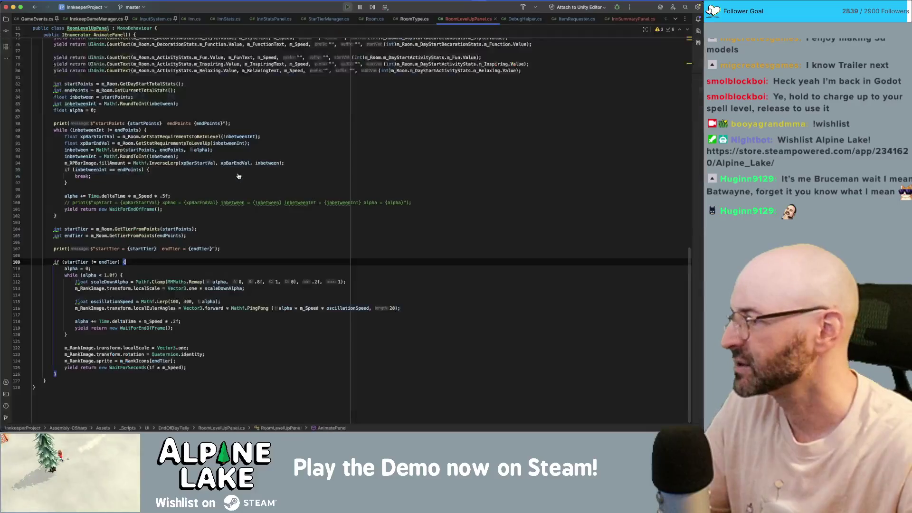
pyautogui.press('Up')
pyautogui.press('Up')
pyautogui.press('Up')
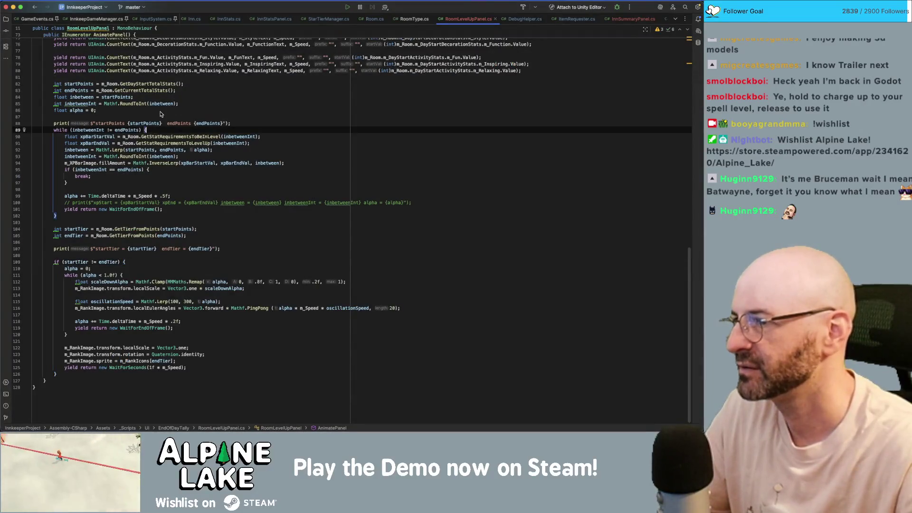
pyautogui.click(148, 268)
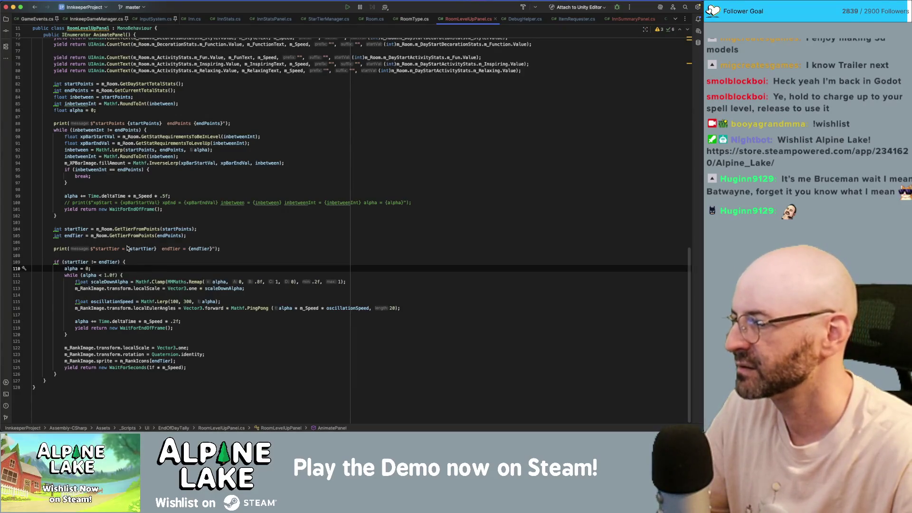
pyautogui.press('Up')
pyautogui.press('Up')
pyautogui.press('Up')
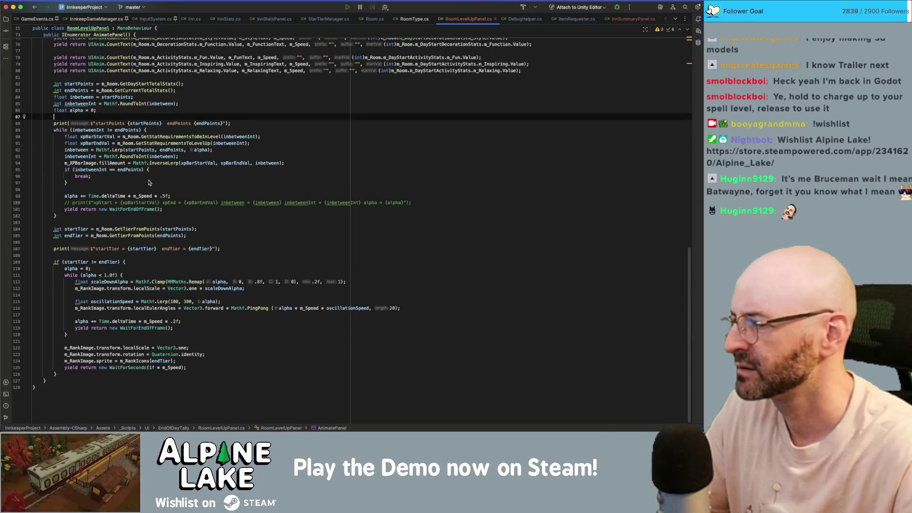
pyautogui.click(122, 256)
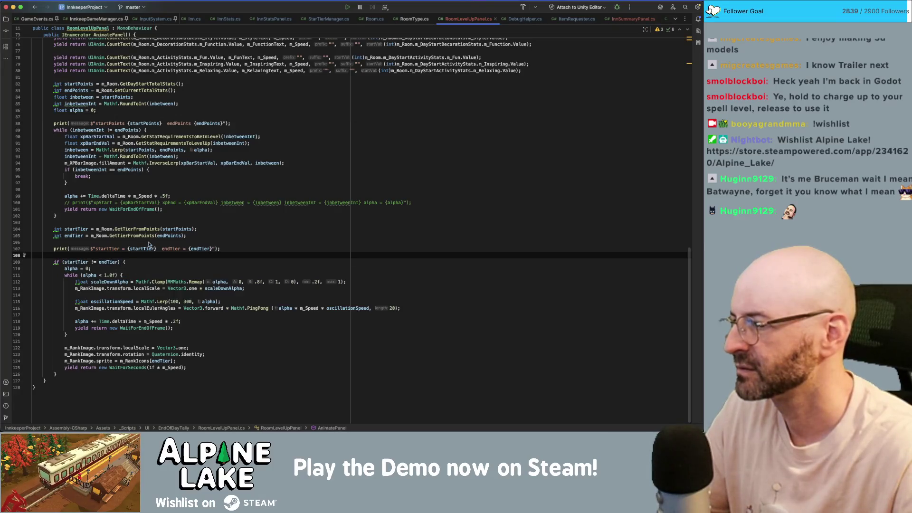
pyautogui.click(178, 301)
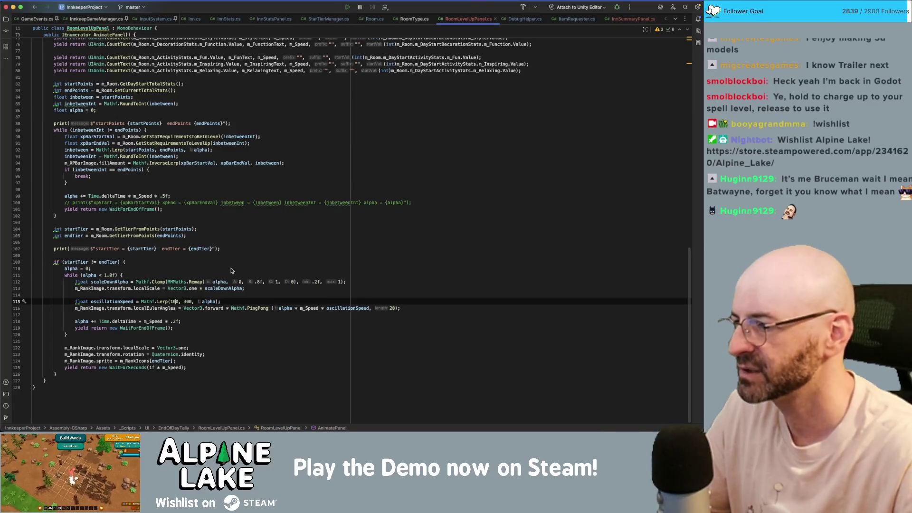
pyautogui.hotkey('shift', 'Right')
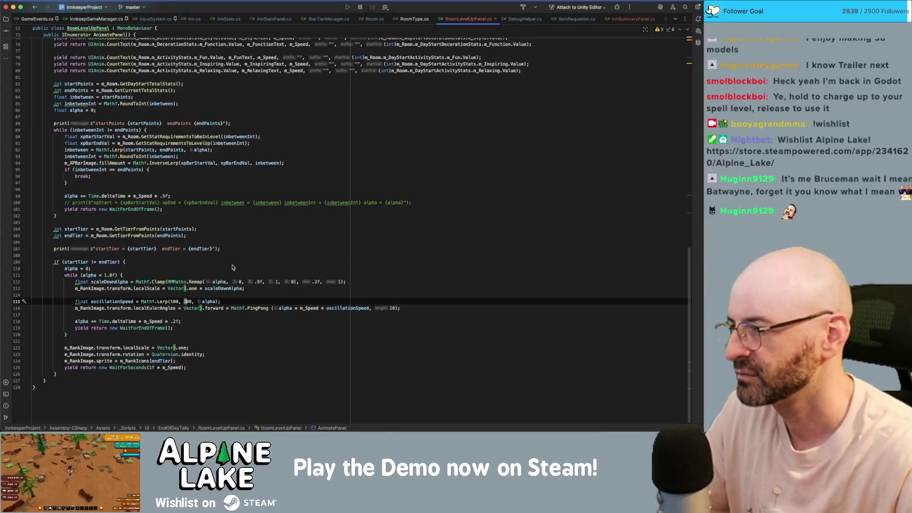
pyautogui.write('10')
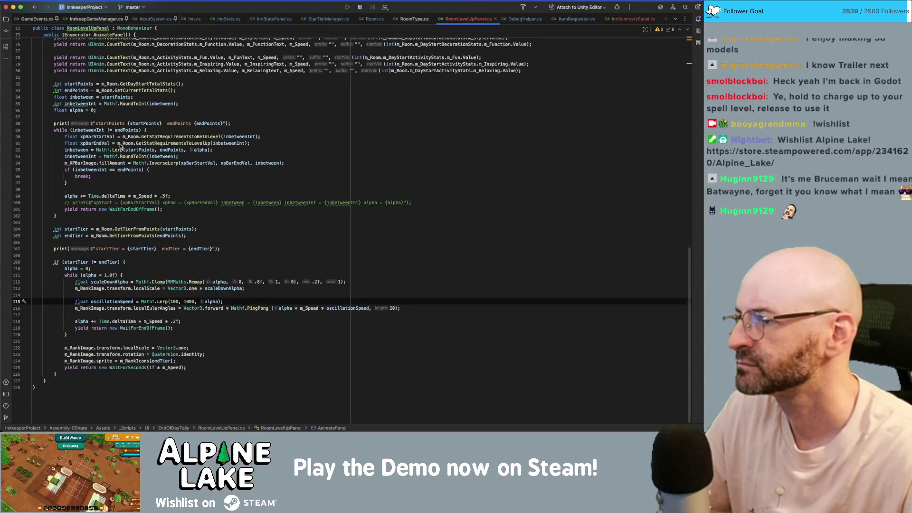
# Make the tier-change condition if (startTier != endTier || endTier > 1), then return to Unity.
pyautogui.click(90, 262)
pyautogui.doubleClick(66, 262)
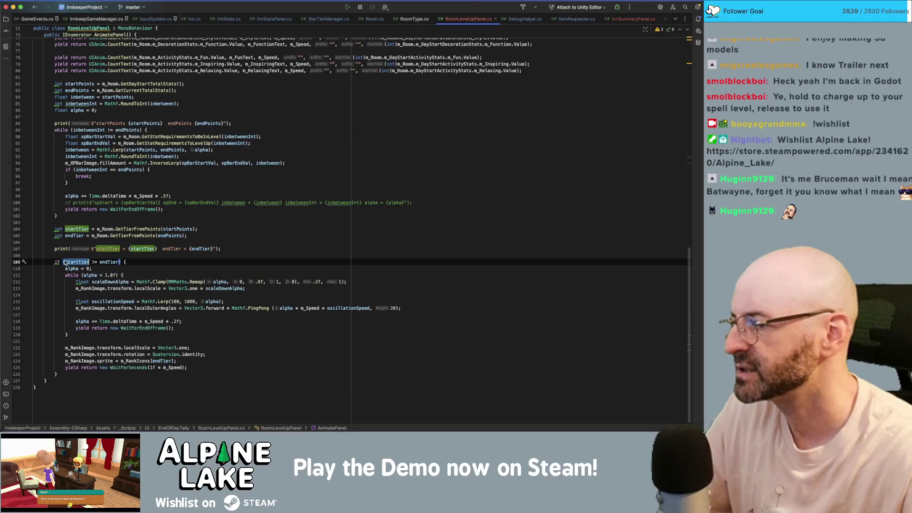
pyautogui.click(119, 262)
pyautogui.write('|| ')
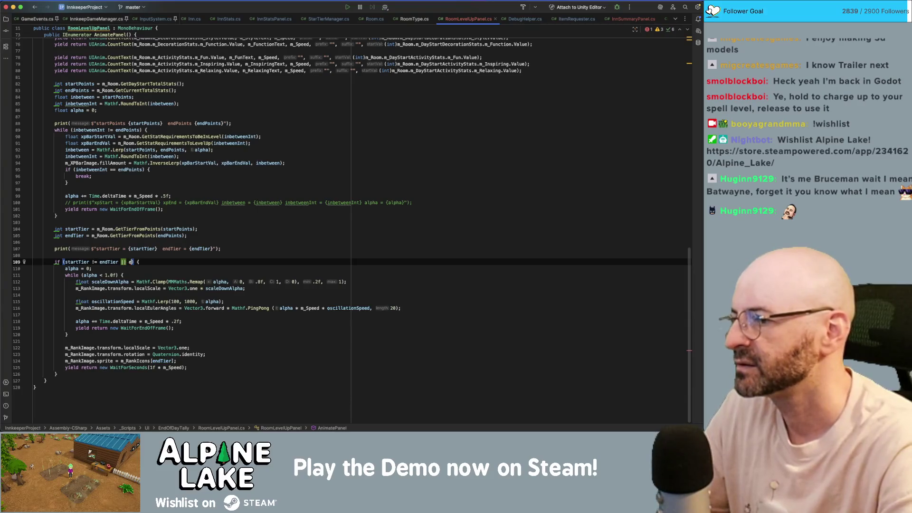
pyautogui.write('end')
pyautogui.press('Return')
pyautogui.write('>= 2')
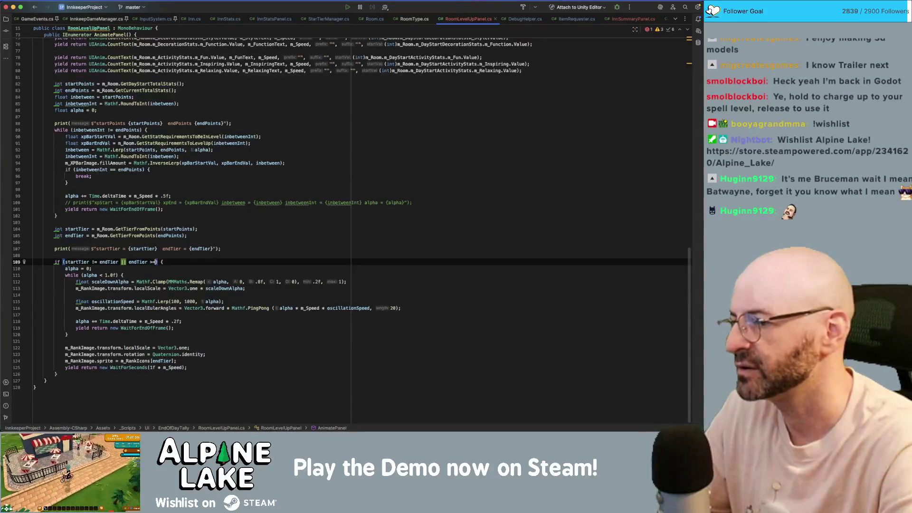
pyautogui.press('BackSpace')
pyautogui.press('BackSpace')
pyautogui.press('BackSpace')
pyautogui.write('1')
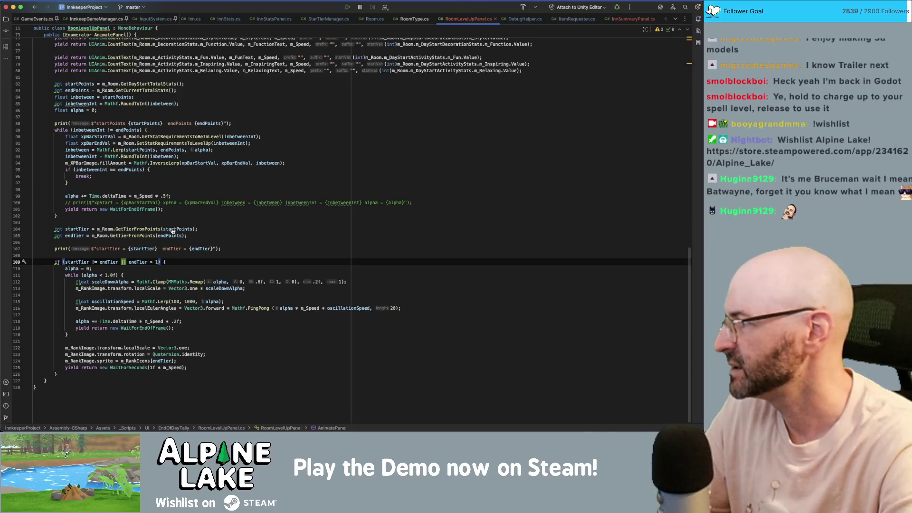
pyautogui.press('super+Tab')
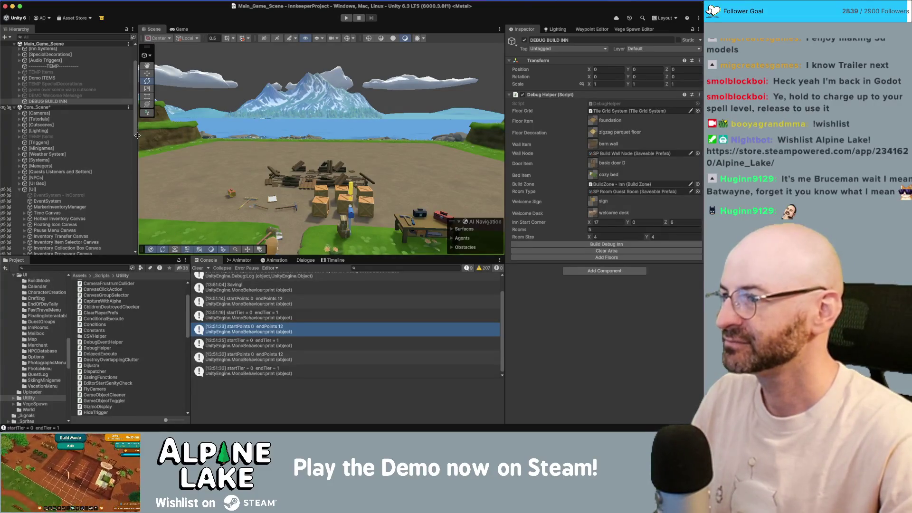
# Narrow the Hierarchy panel and enter Play mode, loading the inn on Tue 2nd Year 1.
pyautogui.moveTo(138, 72); pyautogui.dragTo(123, 71)
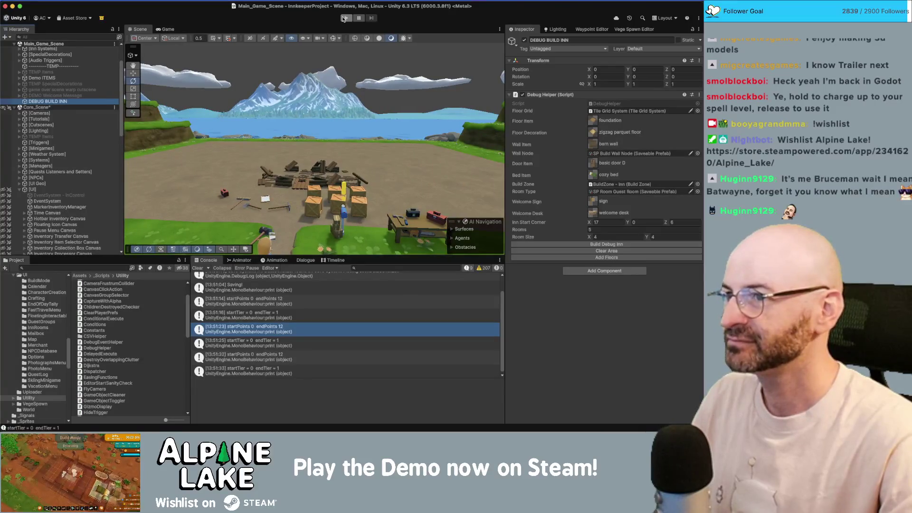
pyautogui.click(345, 18)
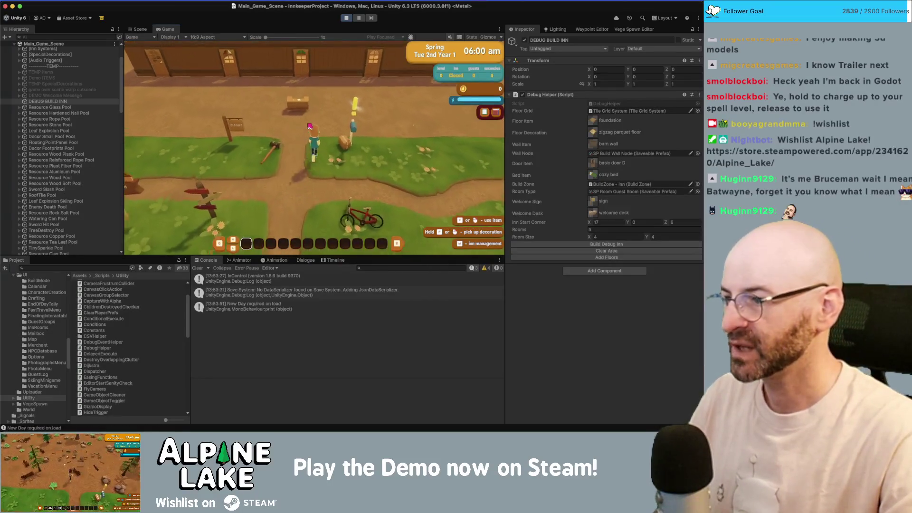
# Inspect the GameManager under Core_Scene, then switch to the Scene view of the inn rooms.
pyautogui.scroll(-10, 70, 149)
pyautogui.scroll(10, 71, 148)
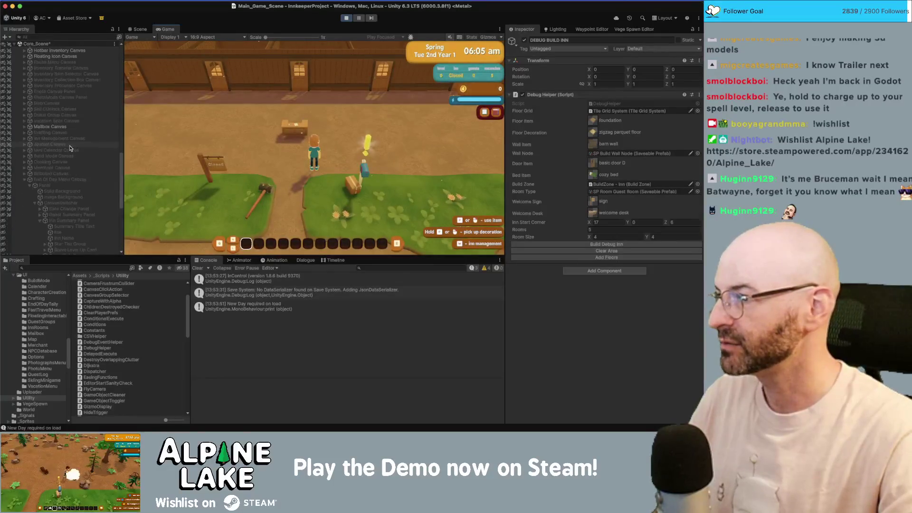
pyautogui.click(56, 186)
pyautogui.click(41, 174)
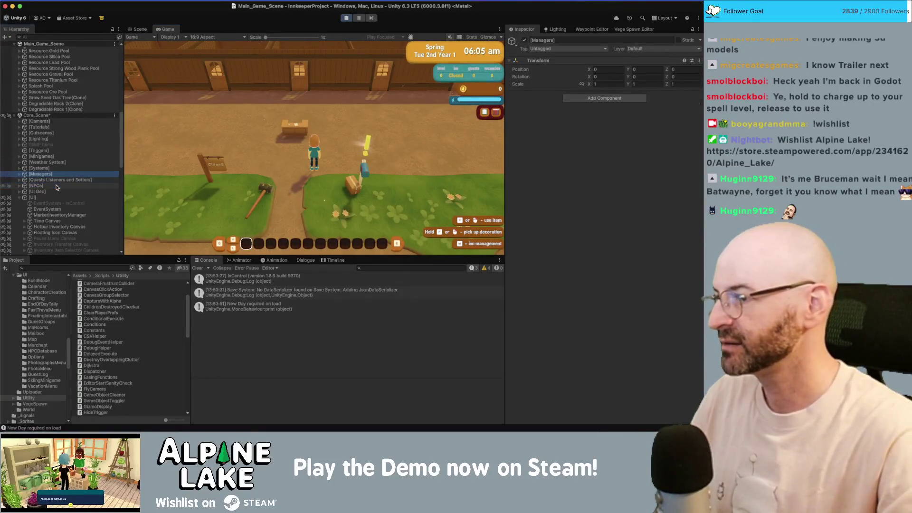
pyautogui.click(19, 173)
pyautogui.click(49, 180)
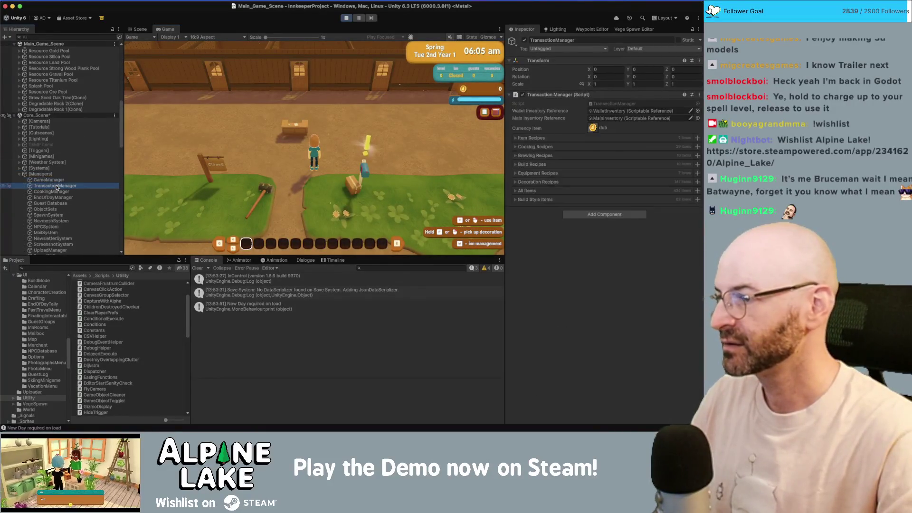
pyautogui.click(138, 29)
pyautogui.scroll(5, 260, 161)
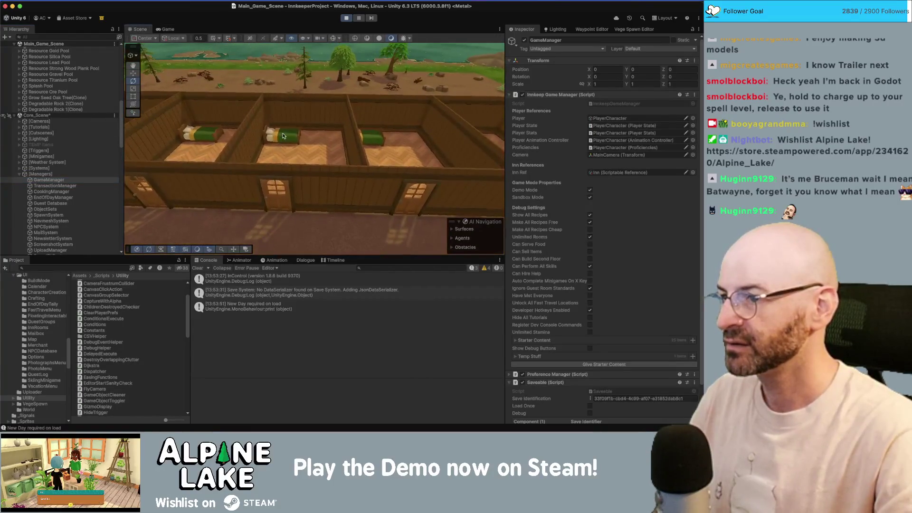
# Set the Room 222 Decor Bed Single B(Clone) Comfort base value to 50.
pyautogui.click(284, 135)
pyautogui.click(62, 205)
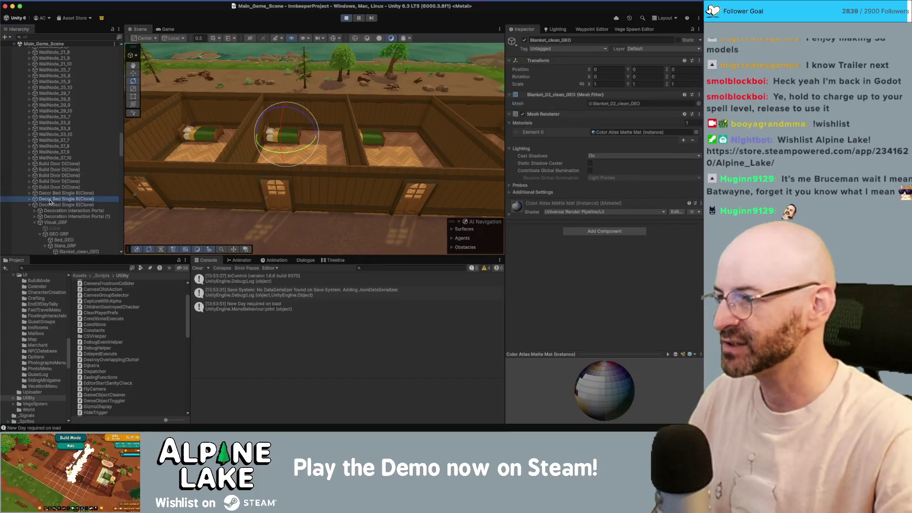
pyautogui.scroll(-5, 602, 309)
pyautogui.click(600, 336)
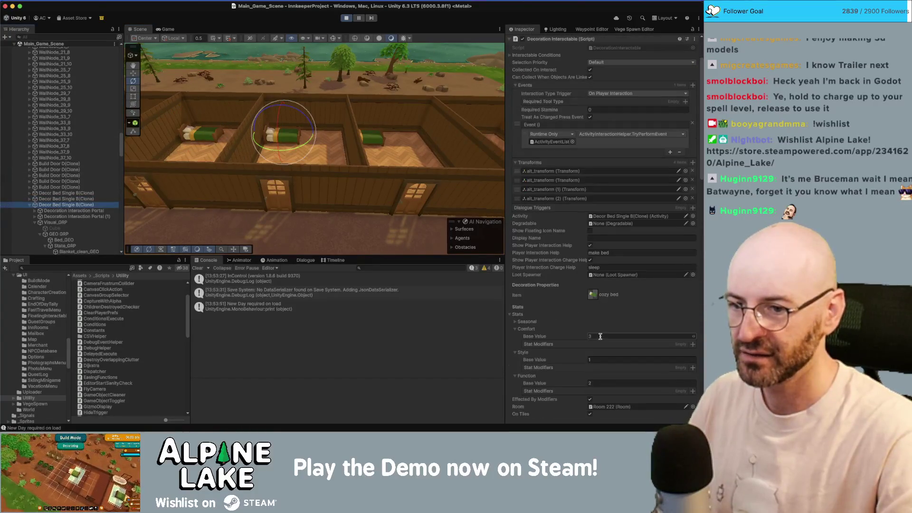
pyautogui.write('50')
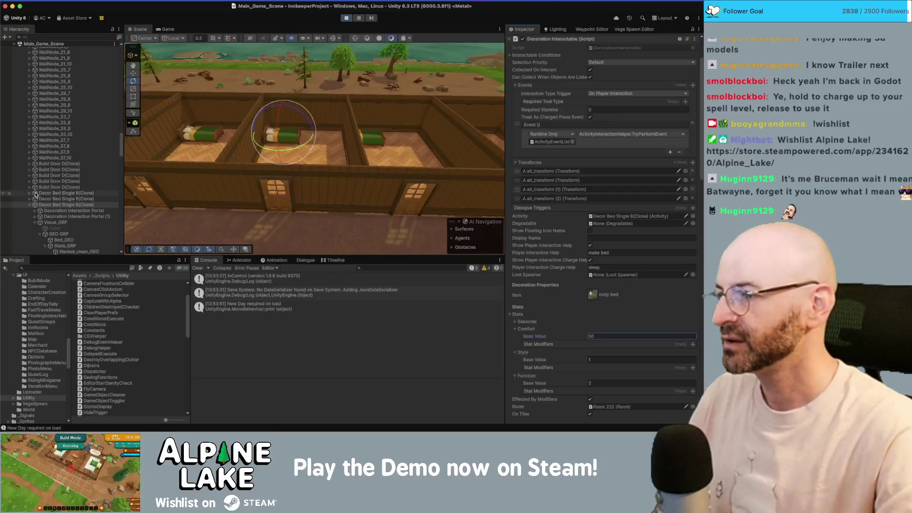
# Set the Room 111 bed's Comfort base value to 25 and return to the running game.
pyautogui.click(53, 199)
pyautogui.click(607, 337)
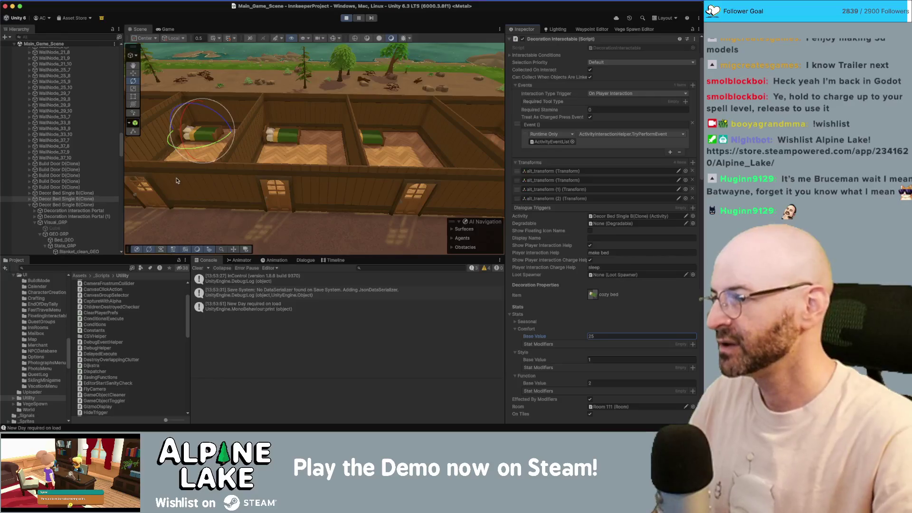
pyautogui.moveTo(289, 136); pyautogui.dragTo(307, 126)
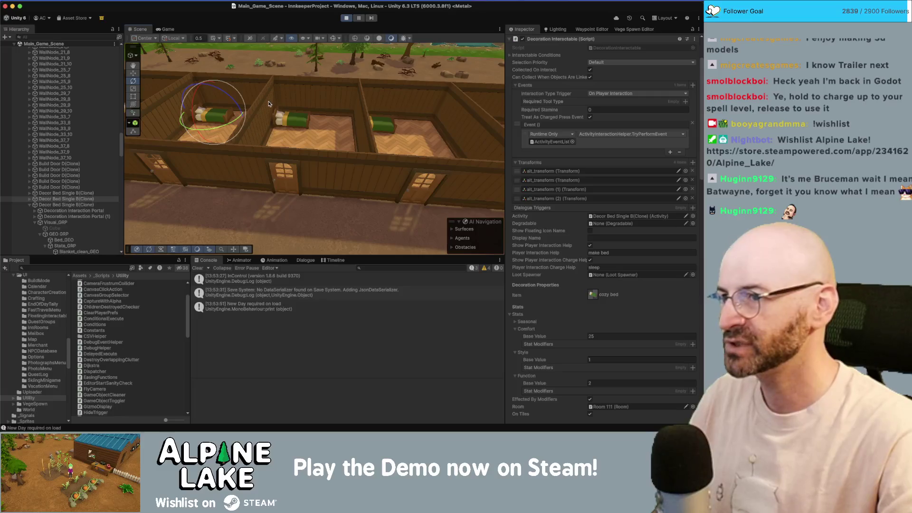
pyautogui.click(172, 29)
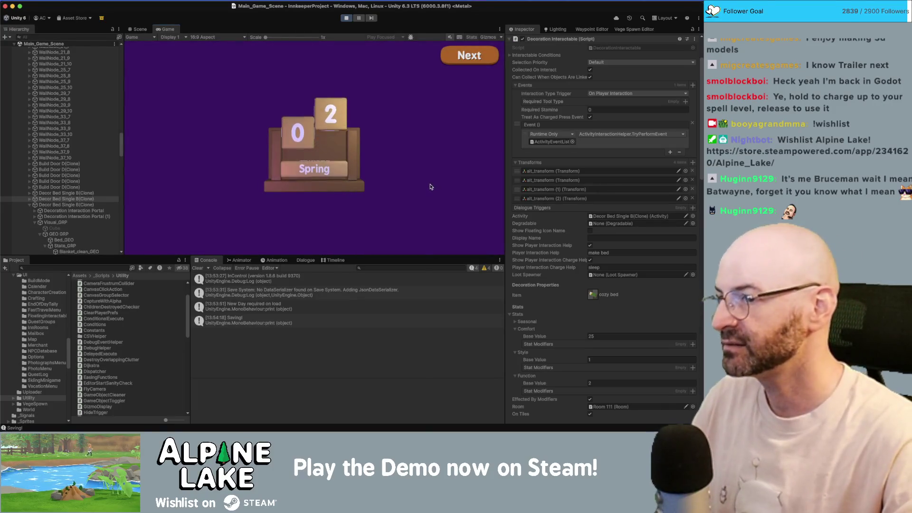
# Advance to Room 222's Inn Summary rank card (D up to B), then stop play mode.
pyautogui.click(472, 61)
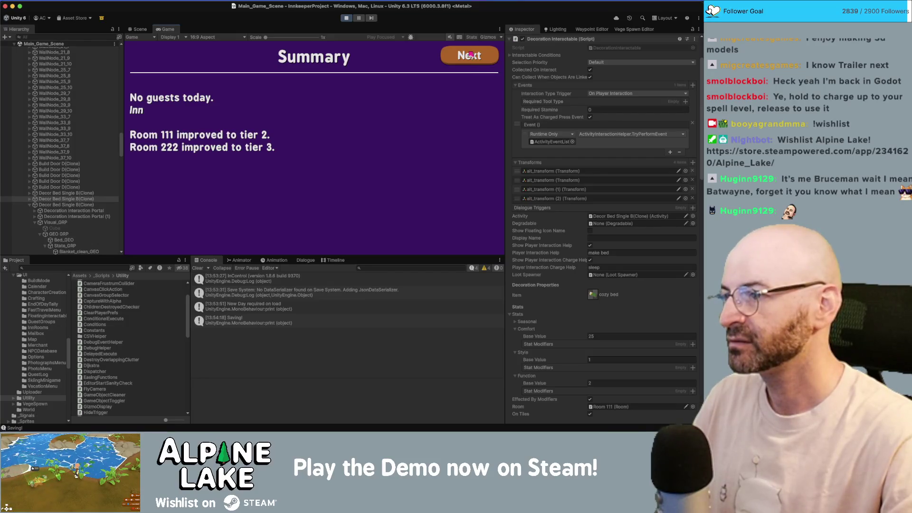
pyautogui.click(470, 55)
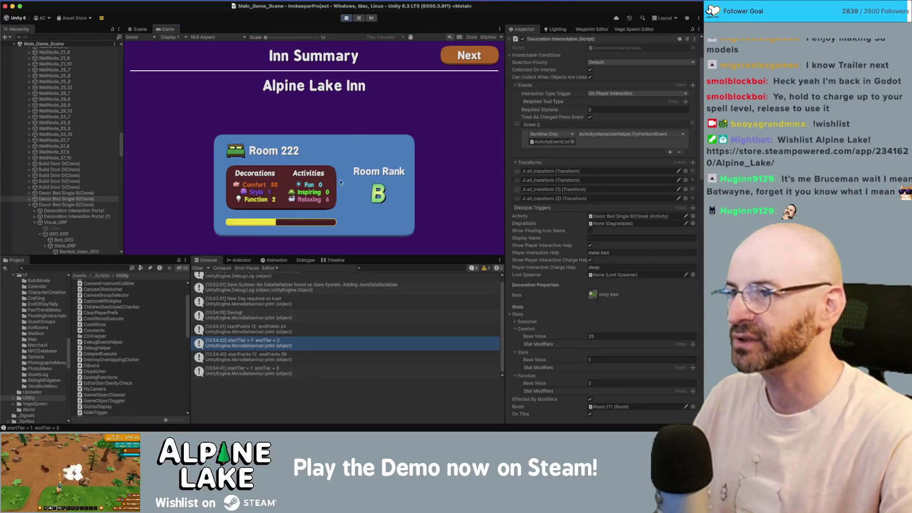
pyautogui.click(346, 18)
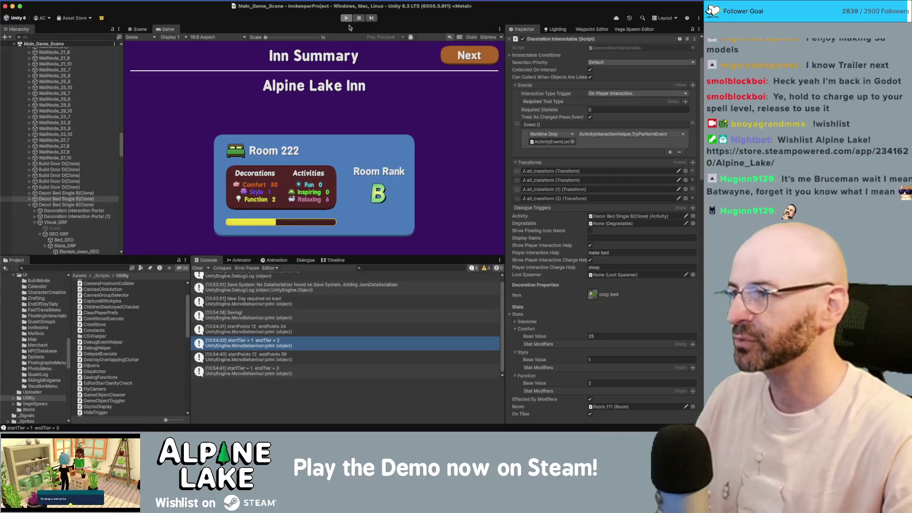
# In line 112's Remap, set the upper input bound to 1 and the min clamp to 0f.
pyautogui.press('super+Tab')
pyautogui.press('super+Tab')
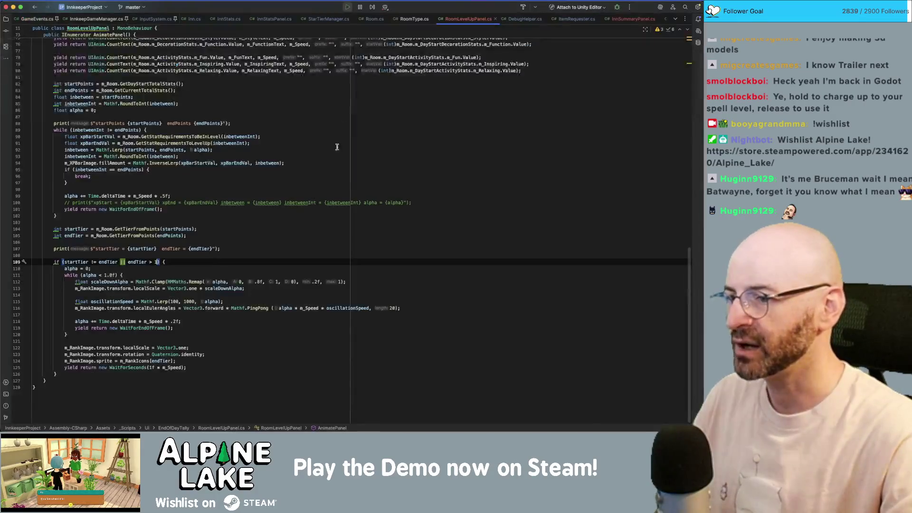
pyautogui.click(315, 282)
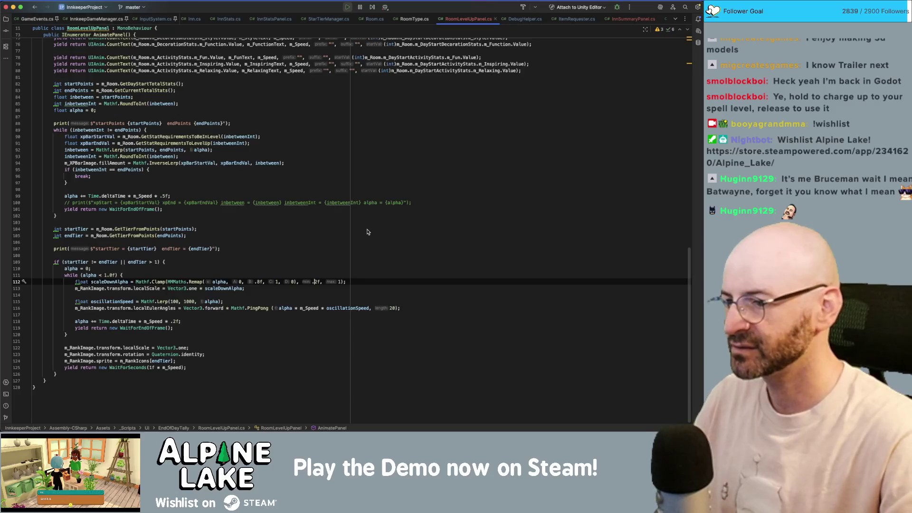
pyautogui.press('Left')
pyautogui.press('Left')
pyautogui.press('Left')
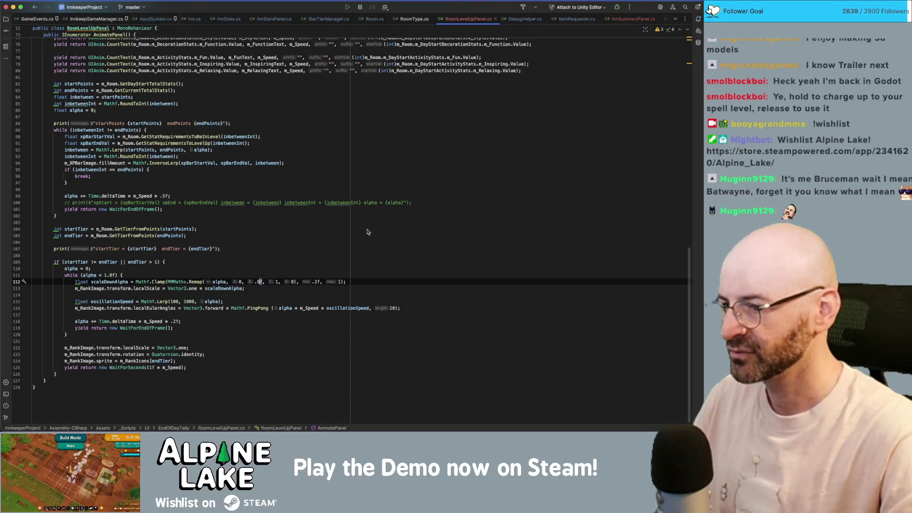
pyautogui.write('1')
pyautogui.press('Right')
pyautogui.press('Right')
pyautogui.press('Right')
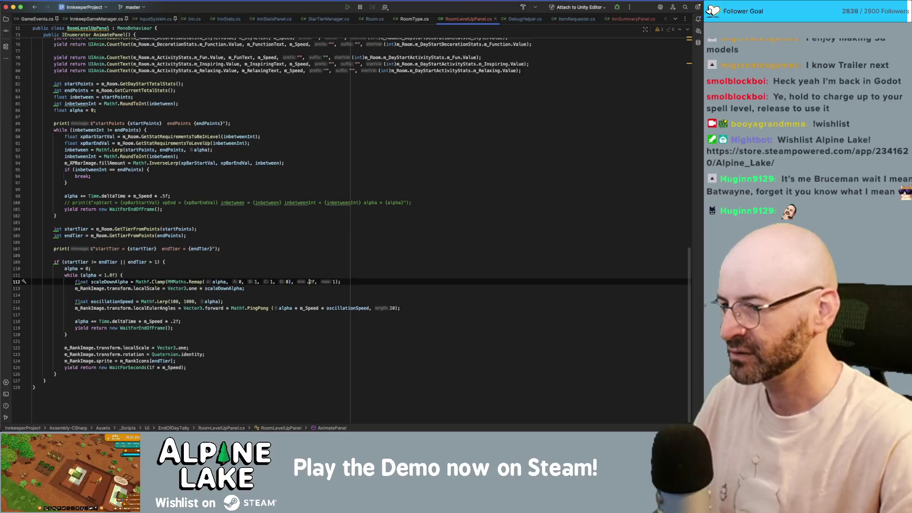
pyautogui.hotkey('shift', 'Right')
pyautogui.hotkey('shift', 'Right')
pyautogui.write('0')
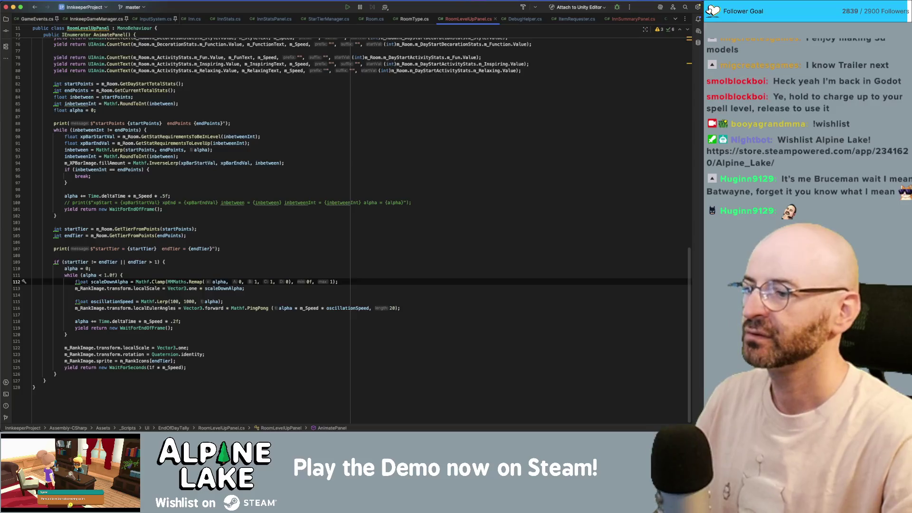
pyautogui.press('BackSpace')
pyautogui.write('2')
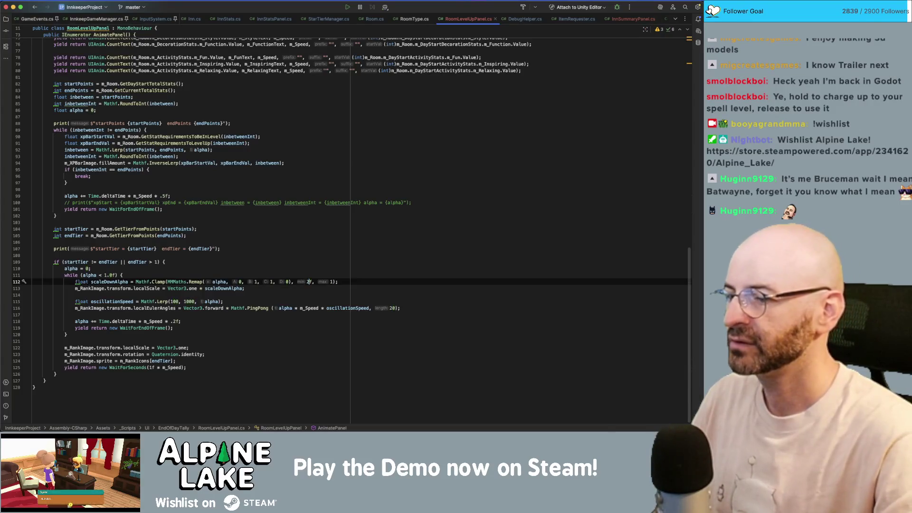
pyautogui.press('Left')
pyautogui.write('.')
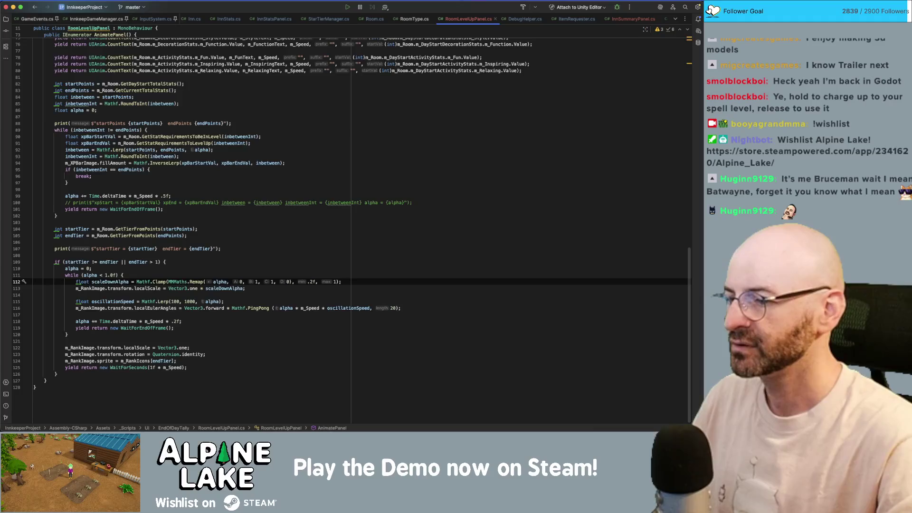
pyautogui.press('BackSpace')
pyautogui.press('BackSpace')
pyautogui.write('0')
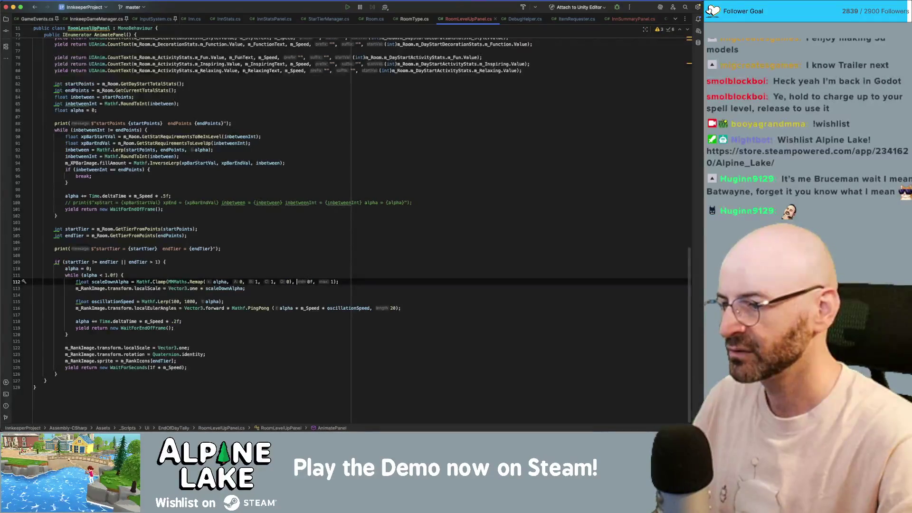
# Change the Remap's end value to .2f, giving Remap(alpha, 0, 1, 1, .2f).
pyautogui.click(291, 282)
pyautogui.press('BackSpace')
pyautogui.write('.2f')
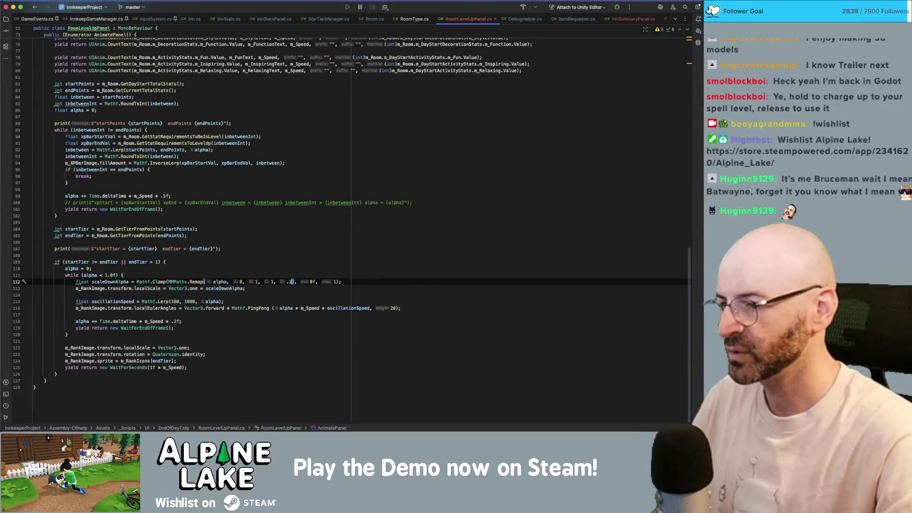
pyautogui.press('End')
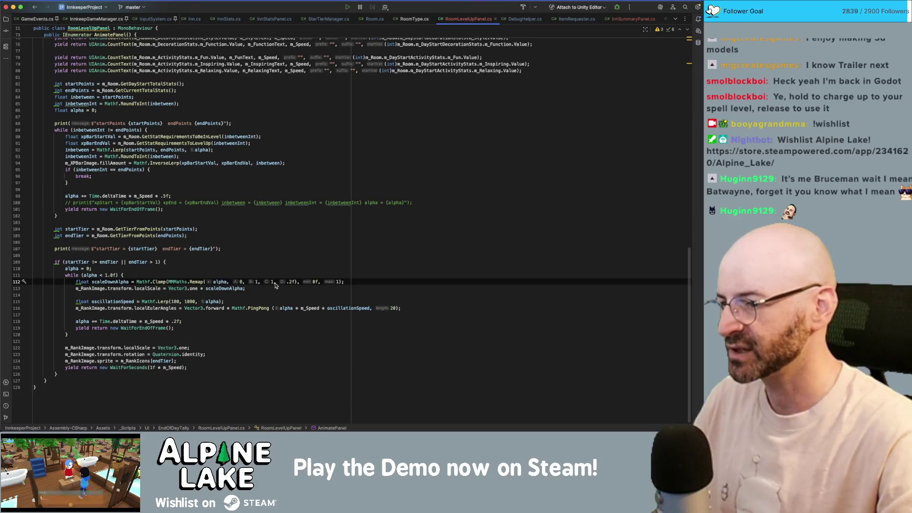
pyautogui.doubleClick(274, 282)
pyautogui.doubleClick(291, 281)
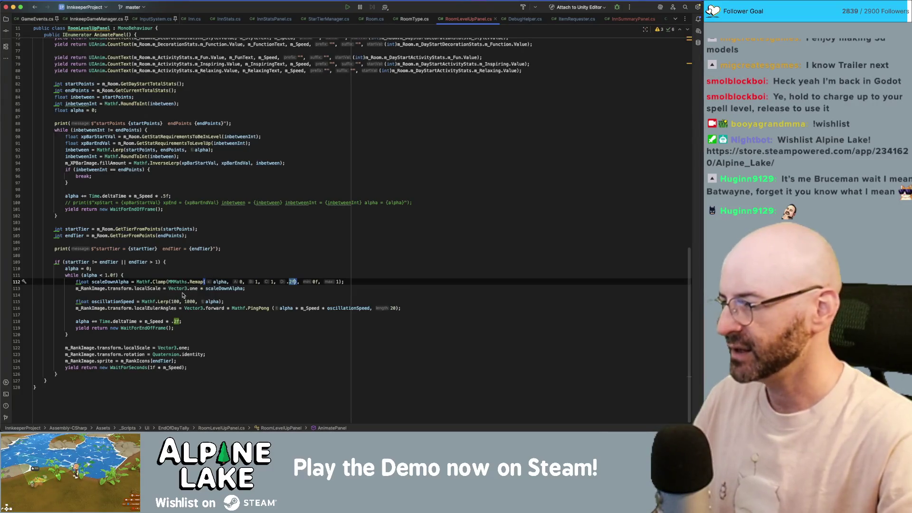
# Change the line 118 wiggle speed factor to .33f and add blank lines after the if block.
pyautogui.click(176, 321)
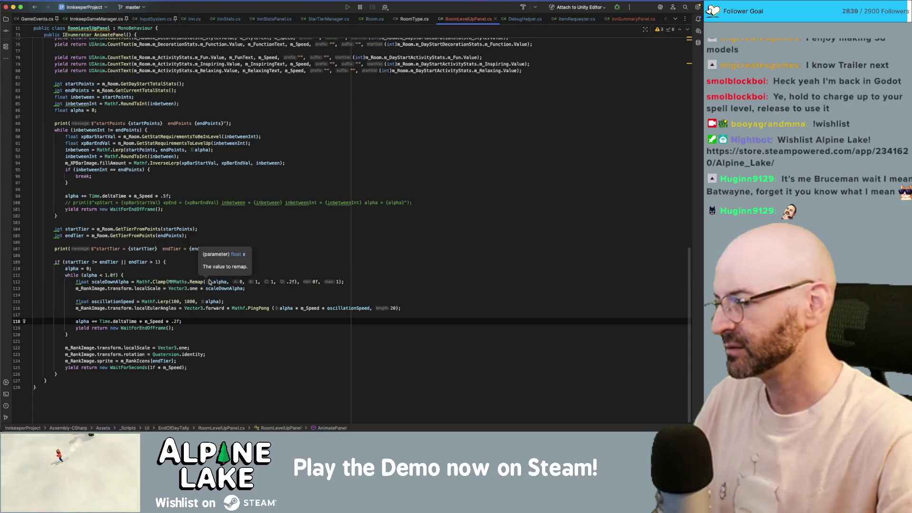
pyautogui.press('BackSpace')
pyautogui.write('33')
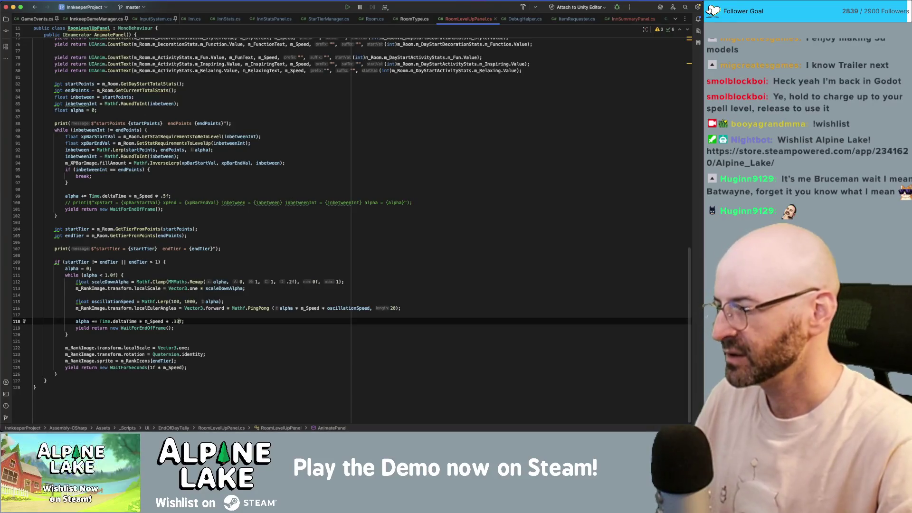
pyautogui.press('Down')
pyautogui.press('Down')
pyautogui.press('Down')
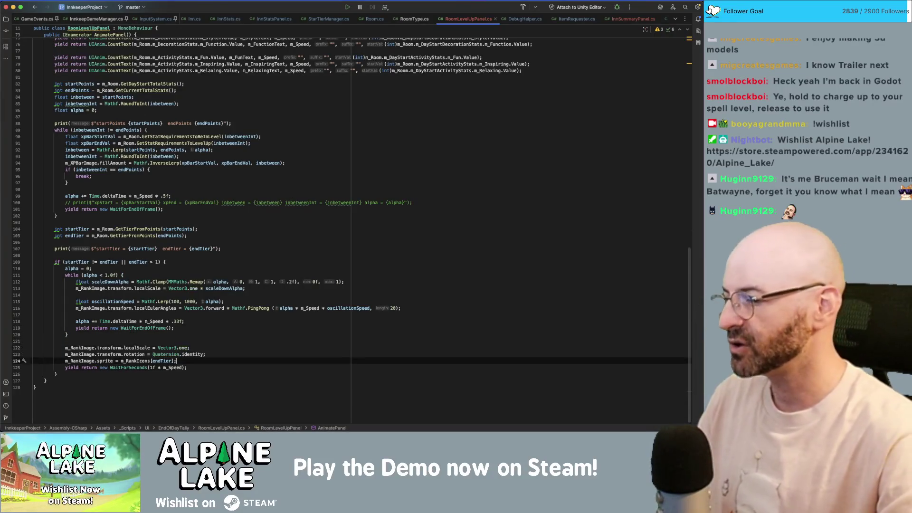
pyautogui.press('Down')
pyautogui.press('Down')
pyautogui.press('Return')
pyautogui.press('Return')
pyautogui.press('Up')
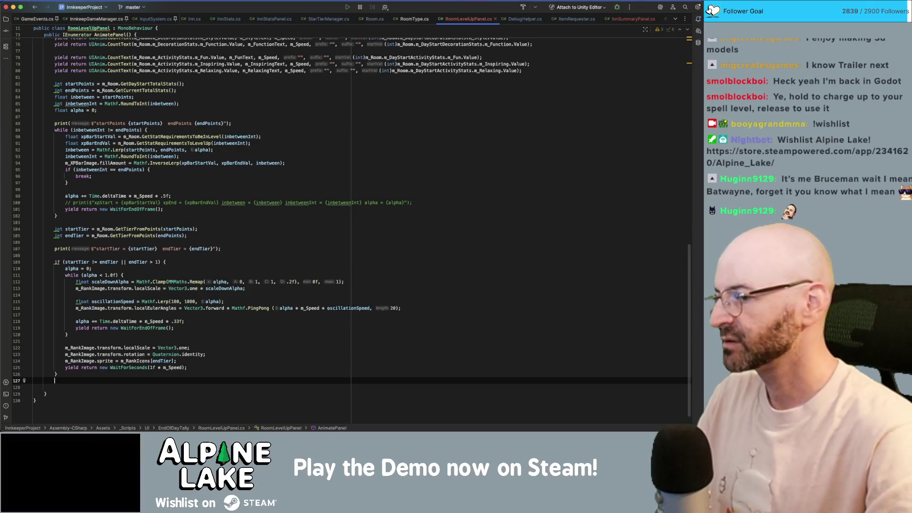
# Add an '} else {' branch and paste a copy of the wiggle loop into it.
pyautogui.press('Up')
pyautogui.write('se {')
pyautogui.press('Return')
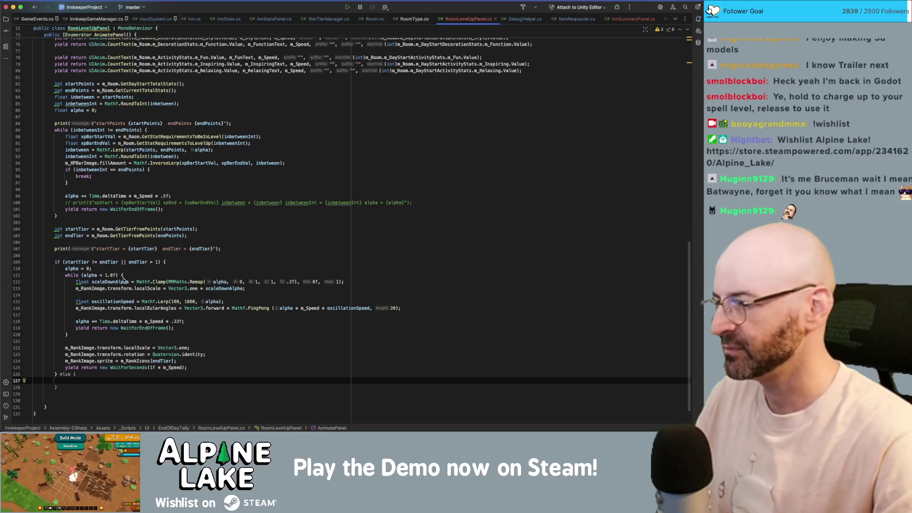
pyautogui.moveTo(70, 336); pyautogui.dragTo(66, 272)
pyautogui.hotkey('ctrl', 'c')
pyautogui.click(70, 381)
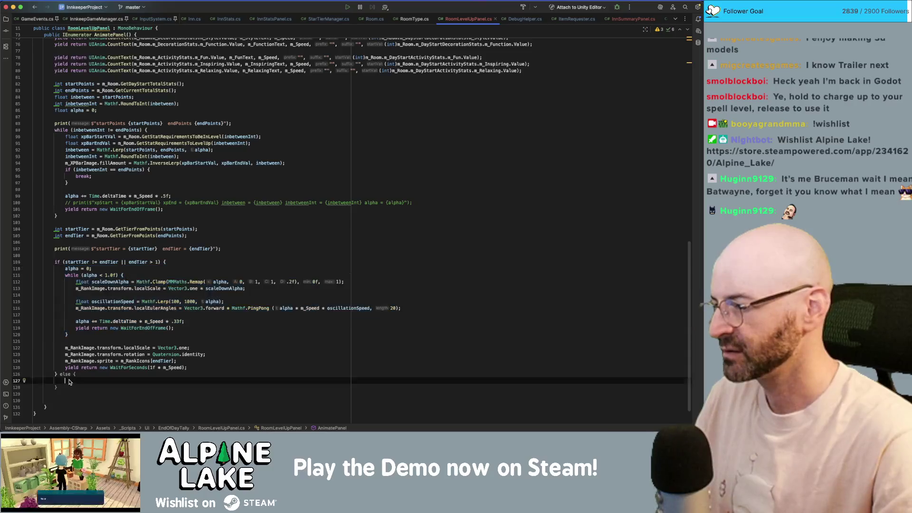
pyautogui.hotkey('ctrl', 'v')
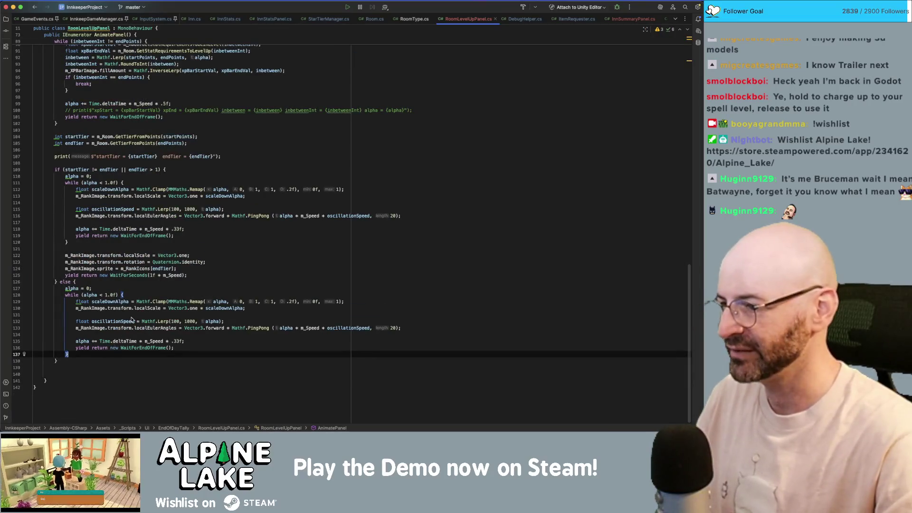
# In the else loop, replace oscillationSpeed in the rotation line with a fixed 300.
pyautogui.click(196, 322)
pyautogui.click(180, 321)
pyautogui.press('BackSpace')
pyautogui.write('3')
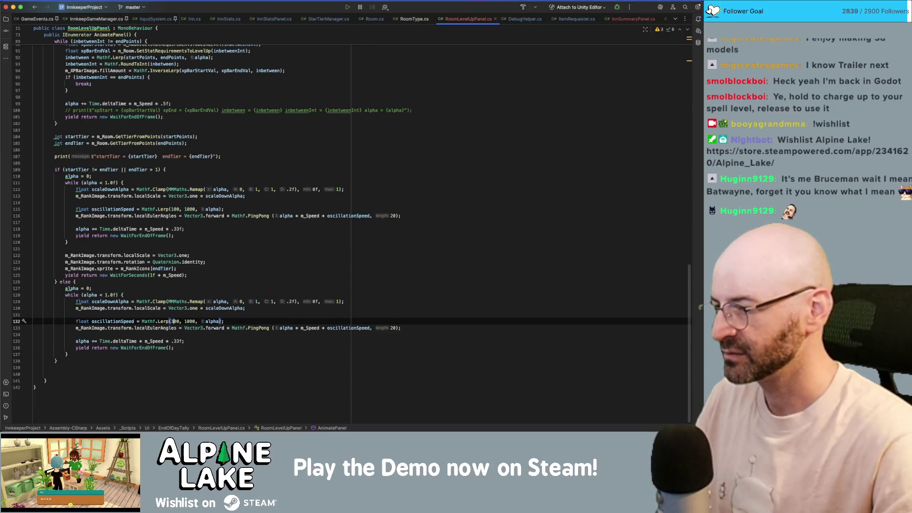
pyautogui.doubleClick(174, 322)
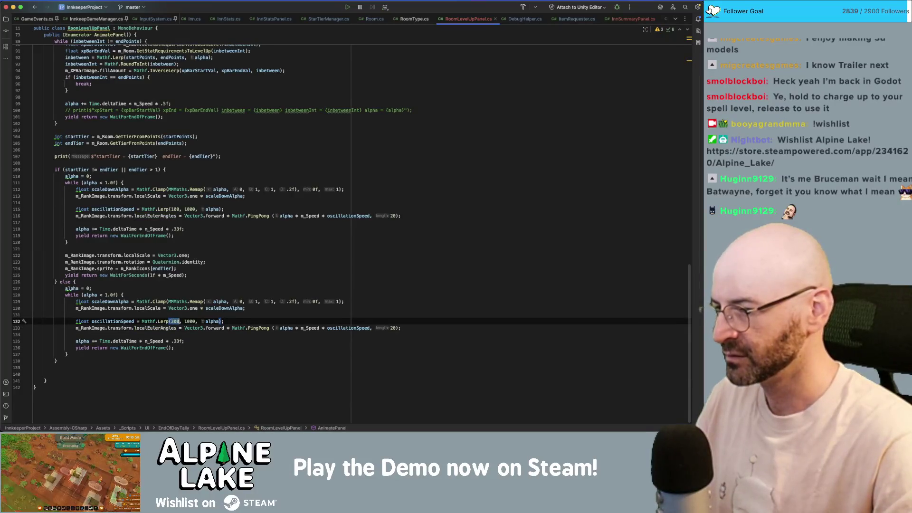
pyautogui.doubleClick(313, 329)
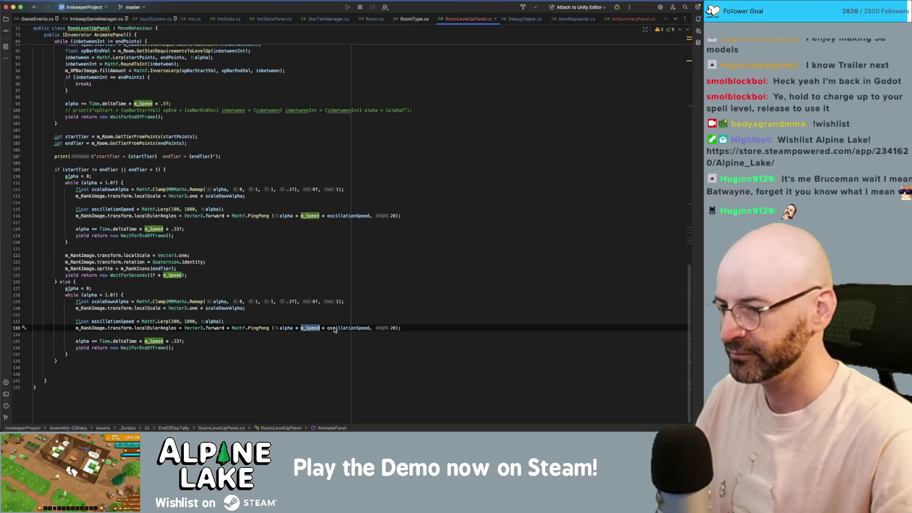
pyautogui.doubleClick(338, 329)
pyautogui.hotkey('ctrl', 'v')
pyautogui.click(347, 321)
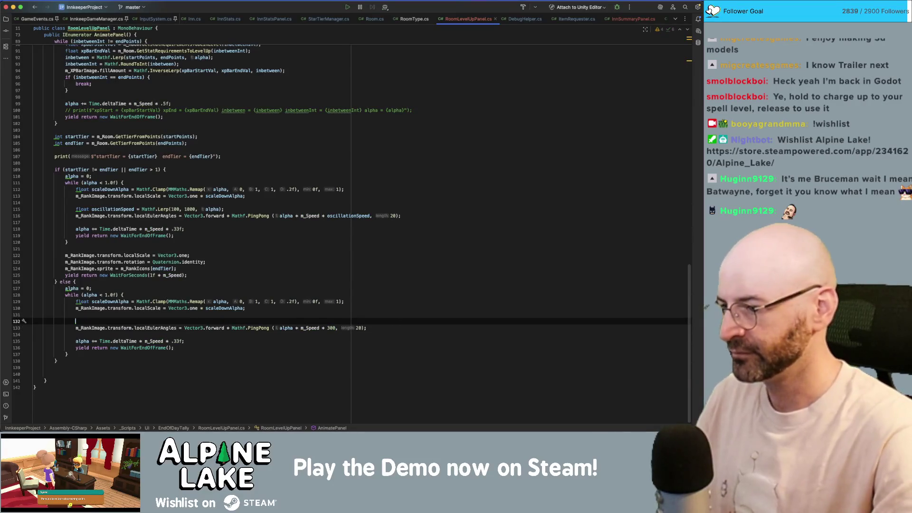
# Delete the unused speed line, the scale-down lines and the .33f factor from the else loop.
pyautogui.press('super+BackSpace')
pyautogui.press('Up')
pyautogui.press('Up')
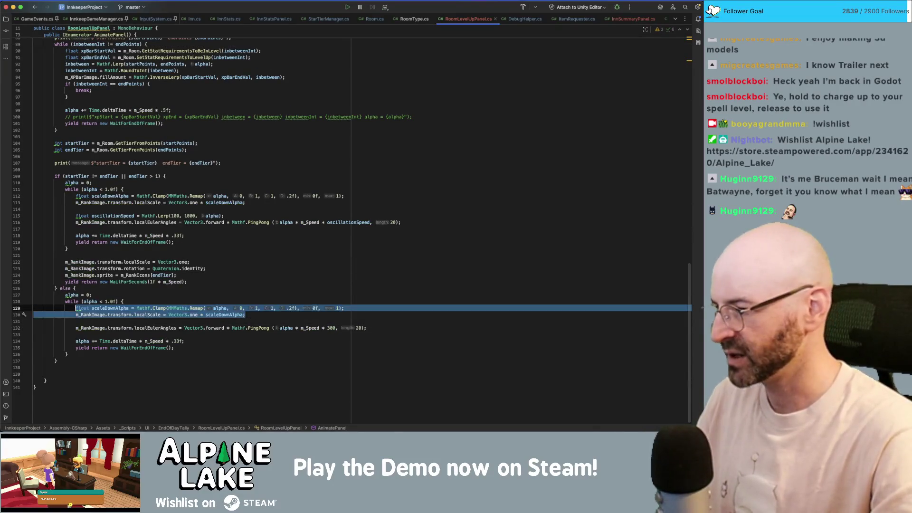
pyautogui.press('super+BackSpace')
pyautogui.press('super+BackSpace')
pyautogui.press('Down')
pyautogui.press('Delete')
pyautogui.press('Up')
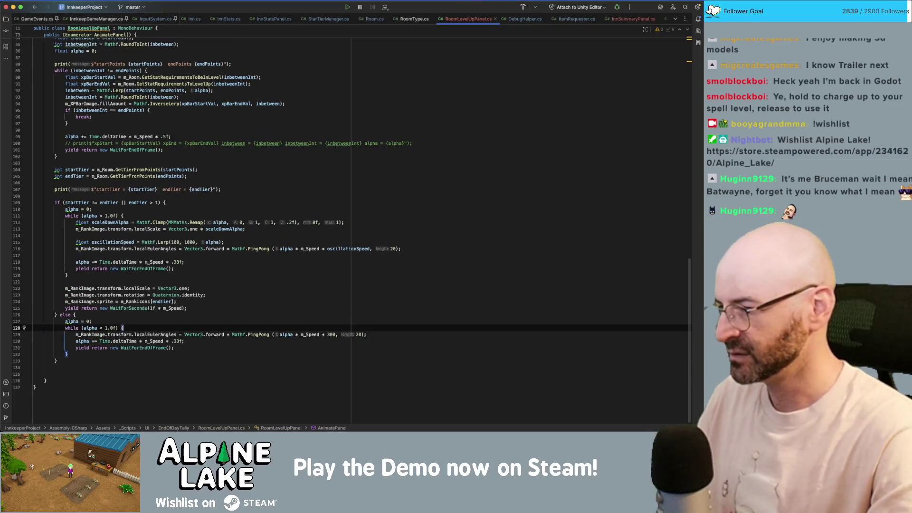
pyautogui.press('super+BackSpace')
pyautogui.press('Down')
pyautogui.press('BackSpace')
pyautogui.press('BackSpace')
pyautogui.press('BackSpace')
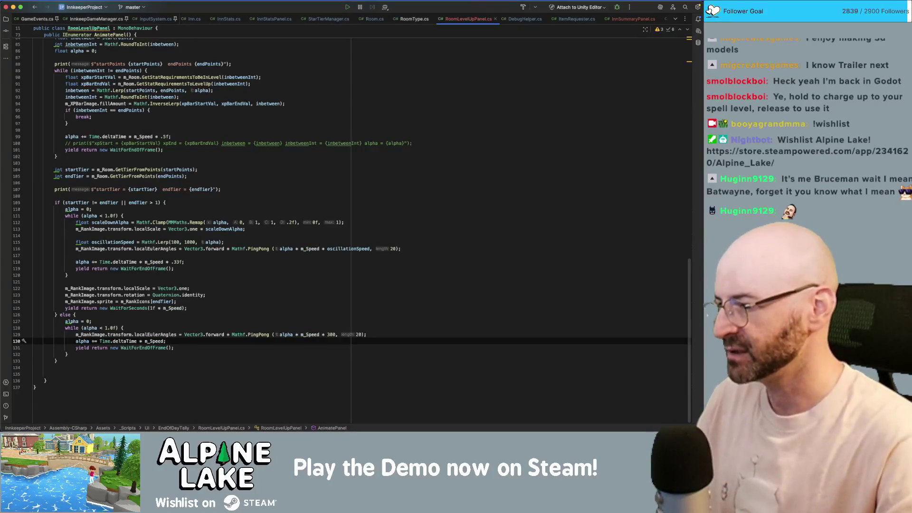
# Add explanatory comments above the else branch and the tier-change check.
pyautogui.press('Up')
pyautogui.press('Up')
pyautogui.press('Up')
pyautogui.press('Return')
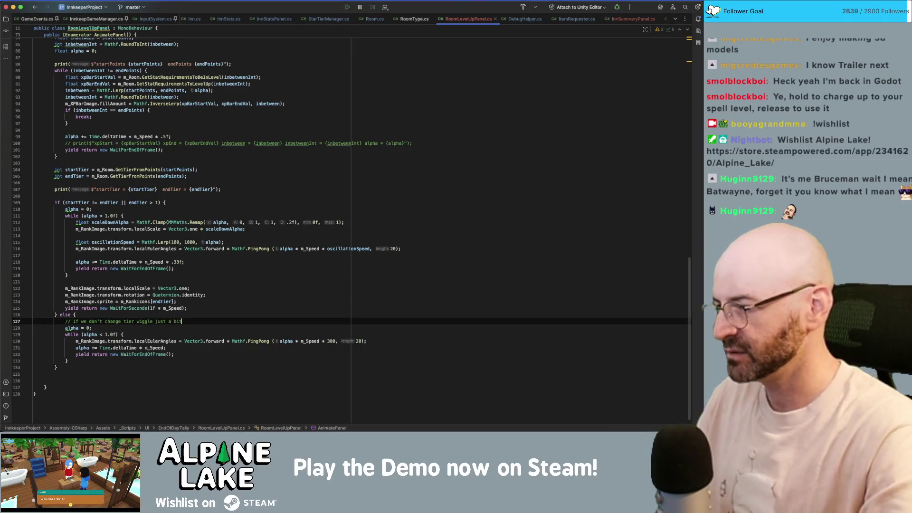
pyautogui.click(56, 196)
pyautogui.press('Return')
pyautogui.write('// if we do change')
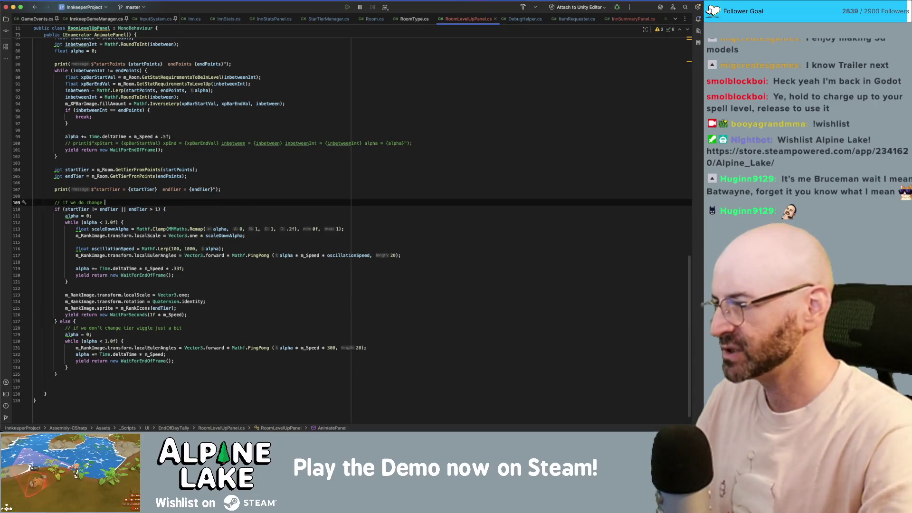
pyautogui.hotkey('shift', 'alt', 'Left')
pyautogui.hotkey('shift', 'alt', 'Left')
pyautogui.press('BackSpace')
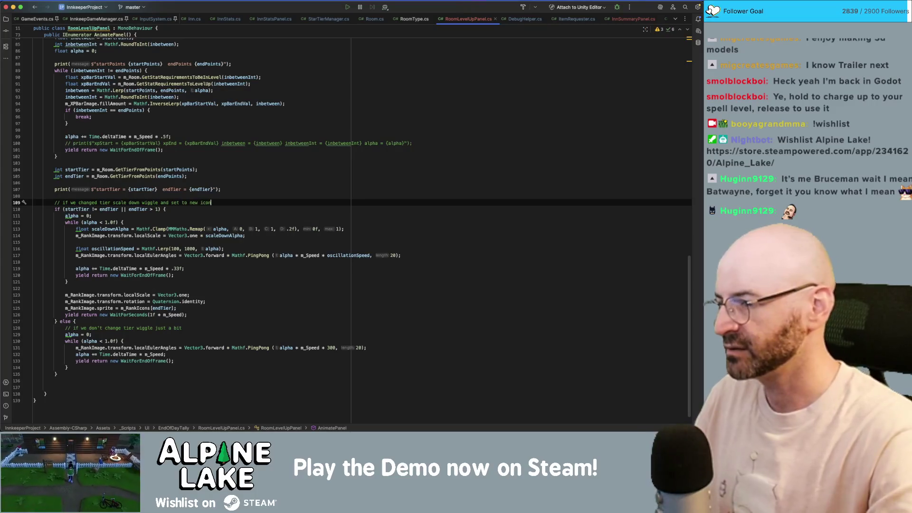
pyautogui.click(280, 276)
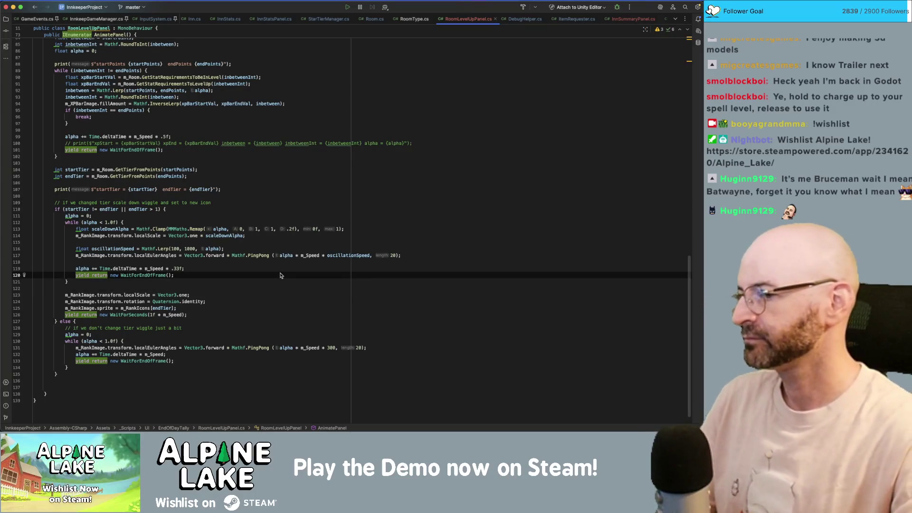
pyautogui.click(190, 149)
# Wrap the line 92 Lerp's alpha argument in EasingFunction.EaseOutCubic via autocomplete.
pyautogui.scroll(2, 208, 231)
pyautogui.scroll(3, 93, 109)
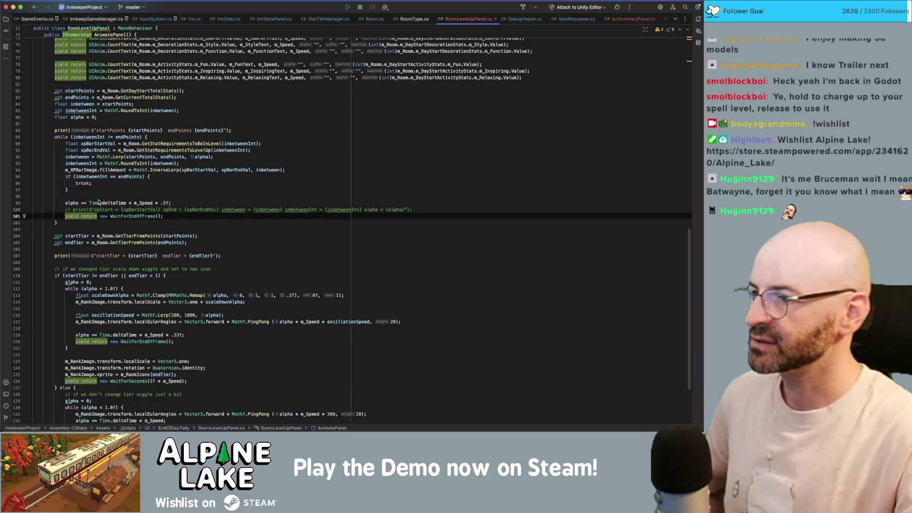
pyautogui.click(72, 203)
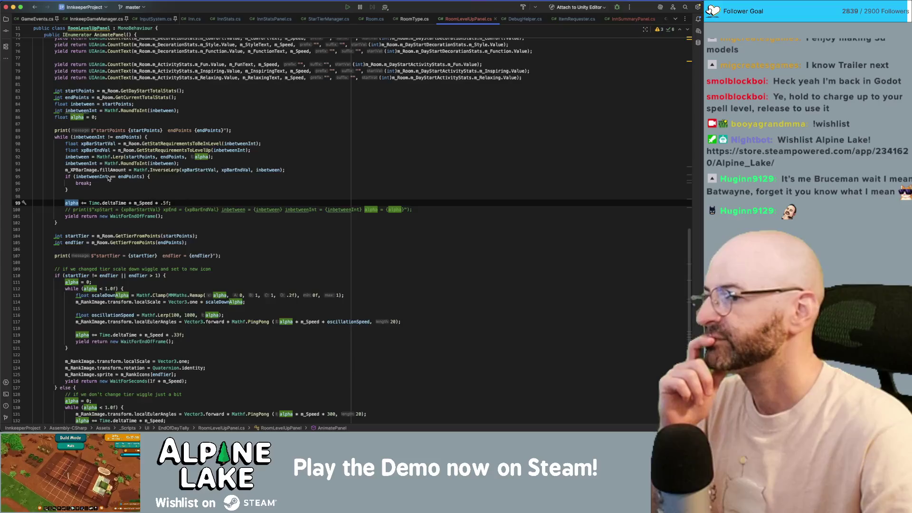
pyautogui.click(195, 156)
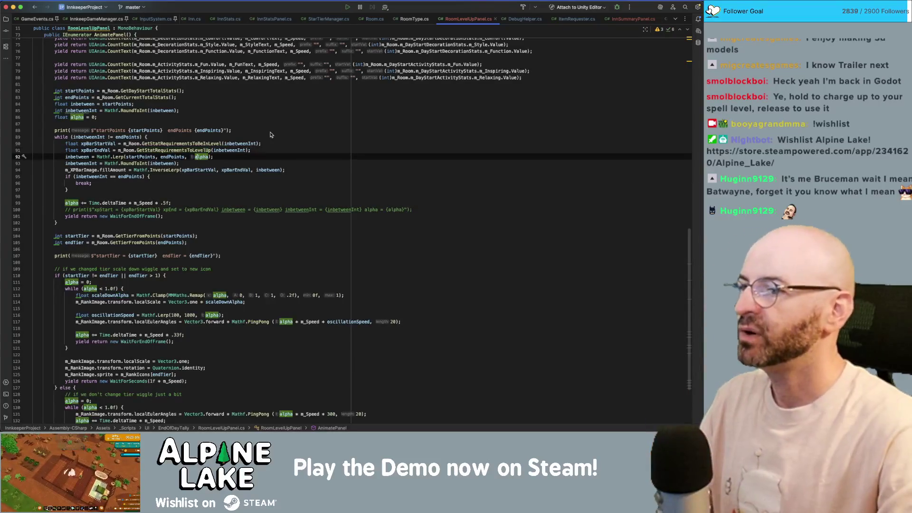
pyautogui.write('Easye')
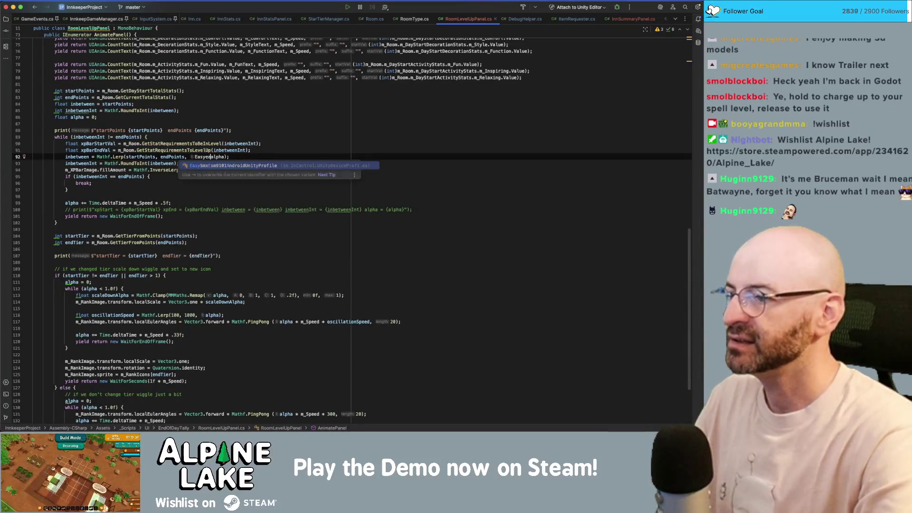
pyautogui.press('BackSpace')
pyautogui.press('BackSpace')
pyautogui.press('BackSpace')
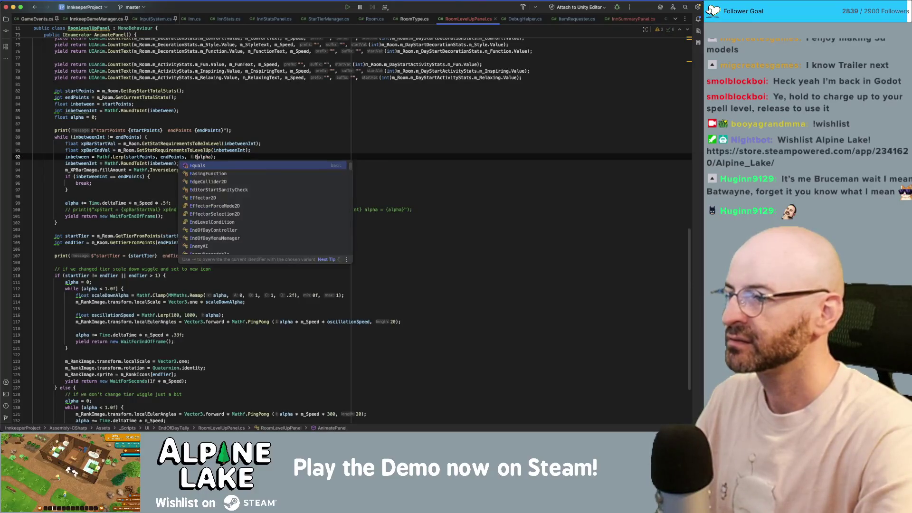
pyautogui.write('asingFunction.a')
pyautogui.press('Return')
pyautogui.write('.')
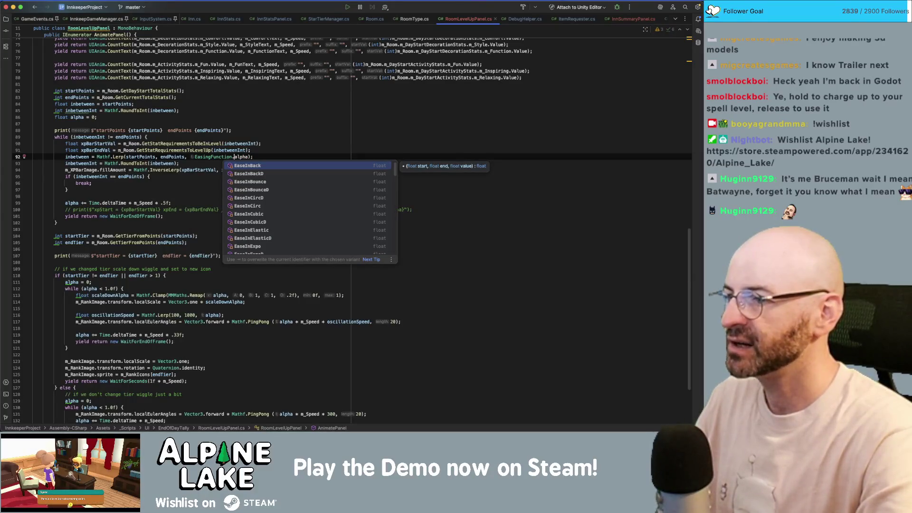
pyautogui.write('ease')
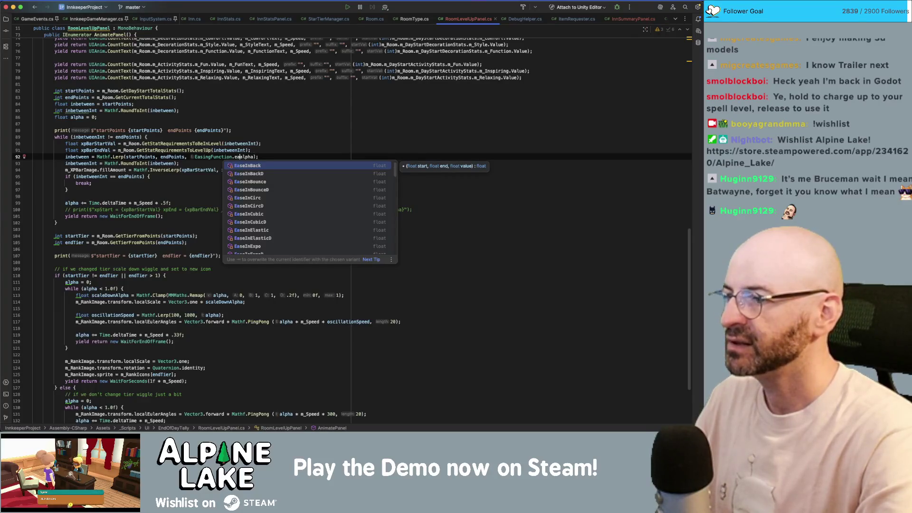
pyautogui.write('out')
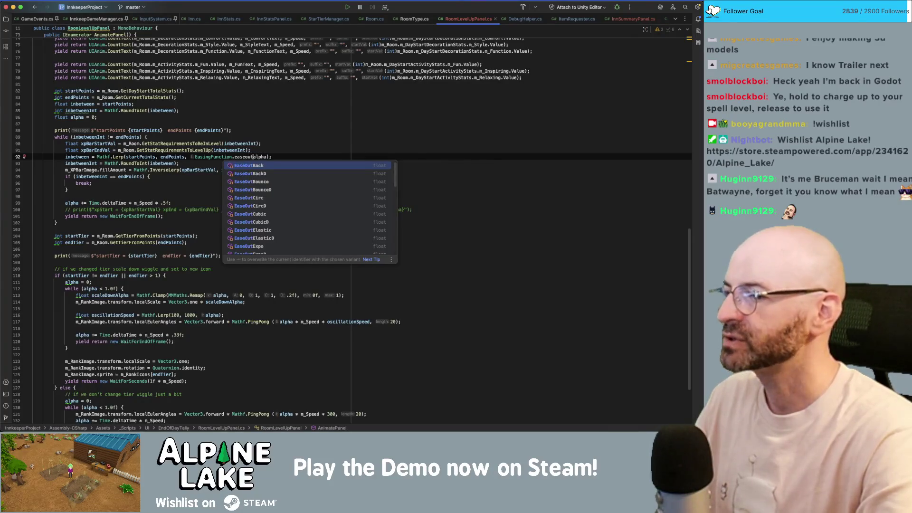
pyautogui.write('cu')
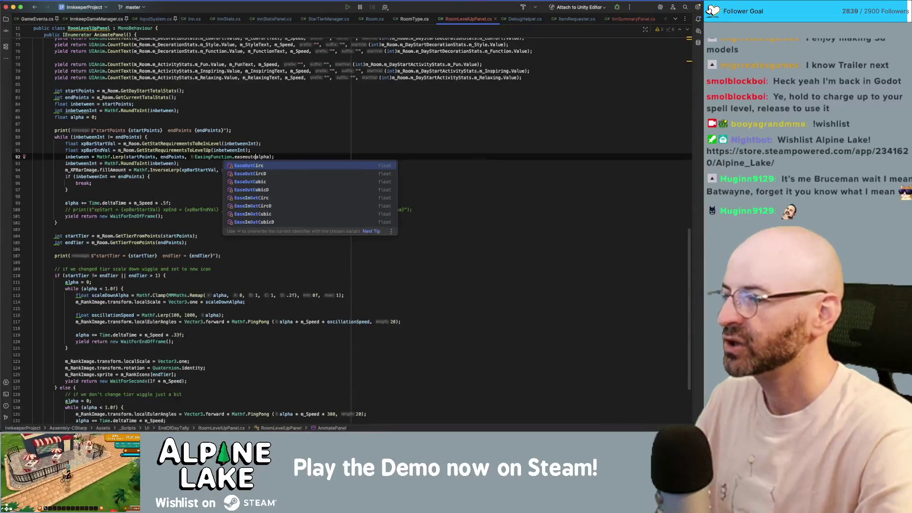
pyautogui.press('Return')
pyautogui.press('Tab')
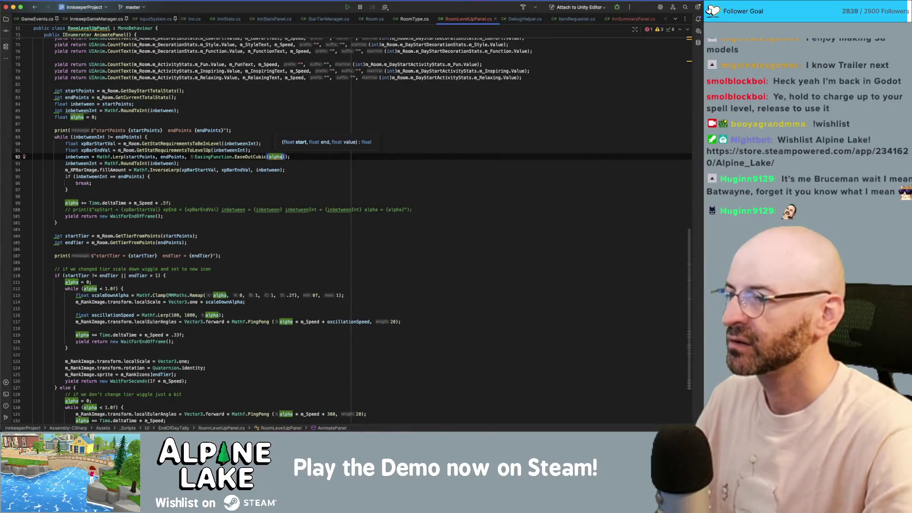
pyautogui.write(')')
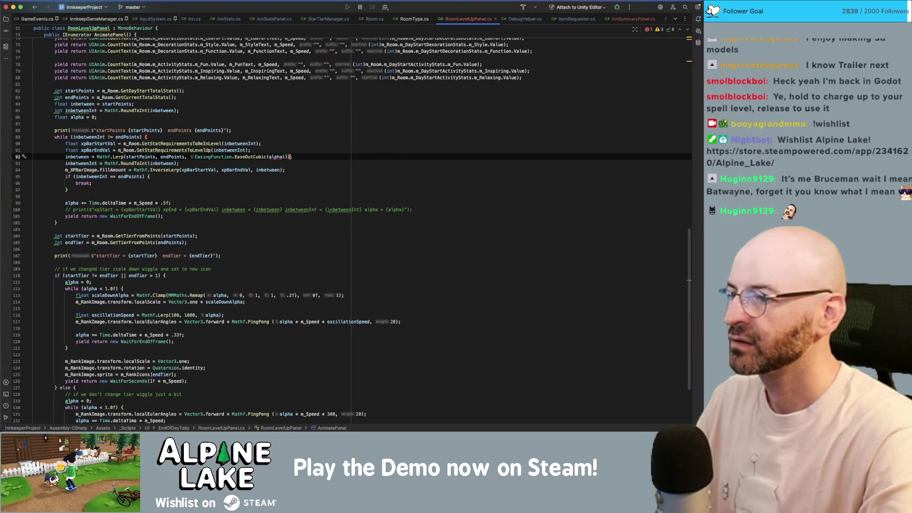
# Correct the EaseOutCubic arguments to (0, 1, alpha) and add the closing parenthesis.
pyautogui.click(273, 158)
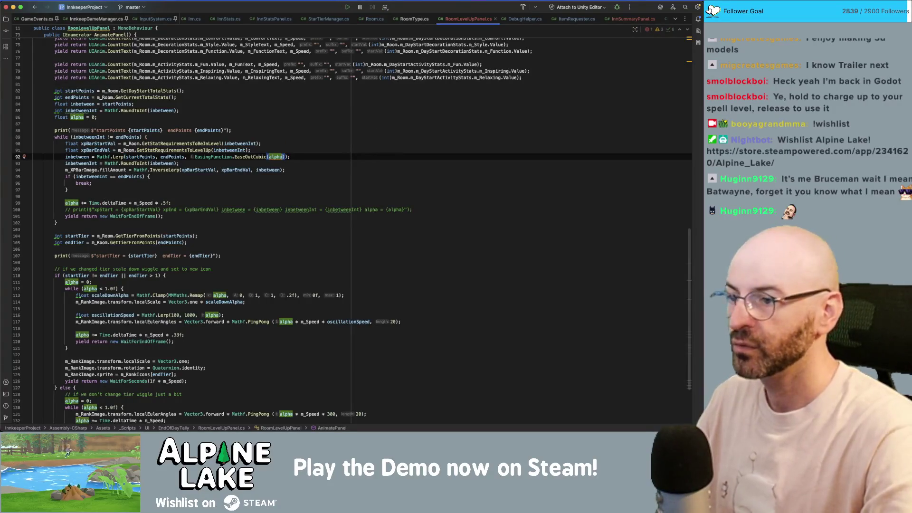
pyautogui.moveTo(273, 160)
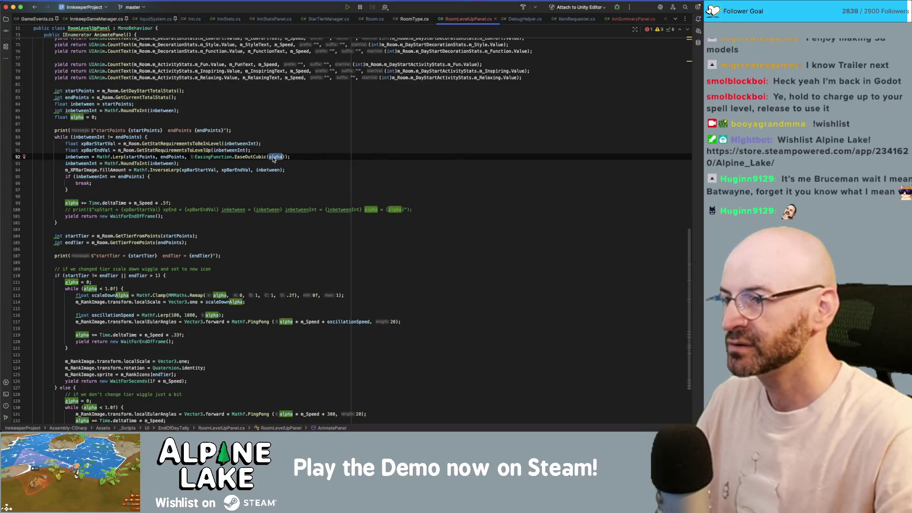
pyautogui.press('BackSpace')
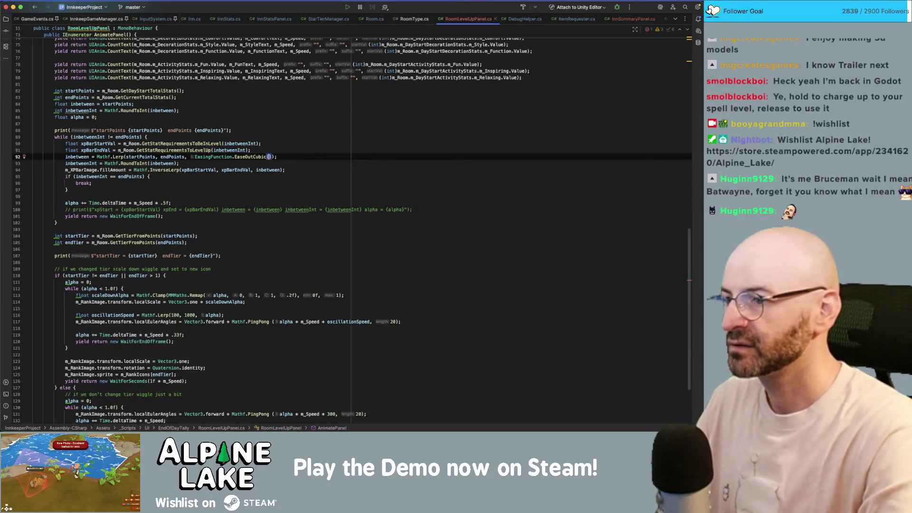
pyautogui.hotkey('ctrl', 'space')
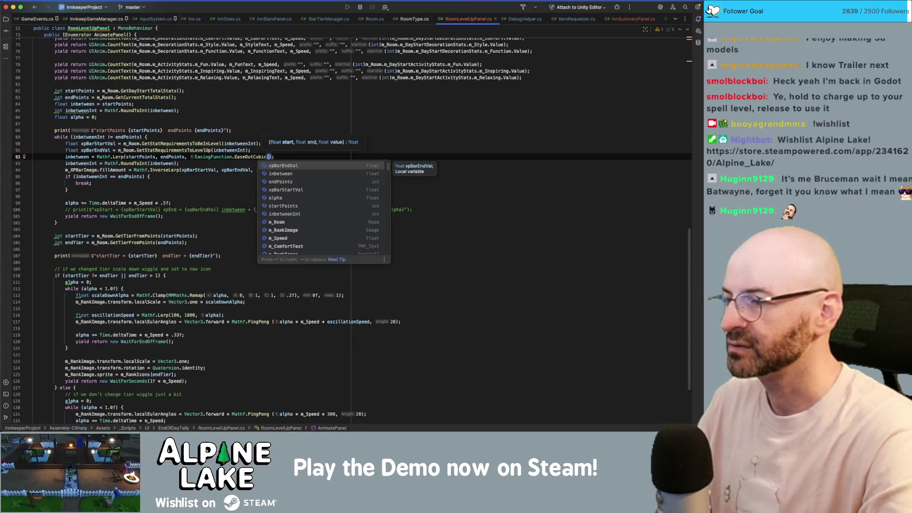
pyautogui.write('0')
pyautogui.write(', 1, alpha')
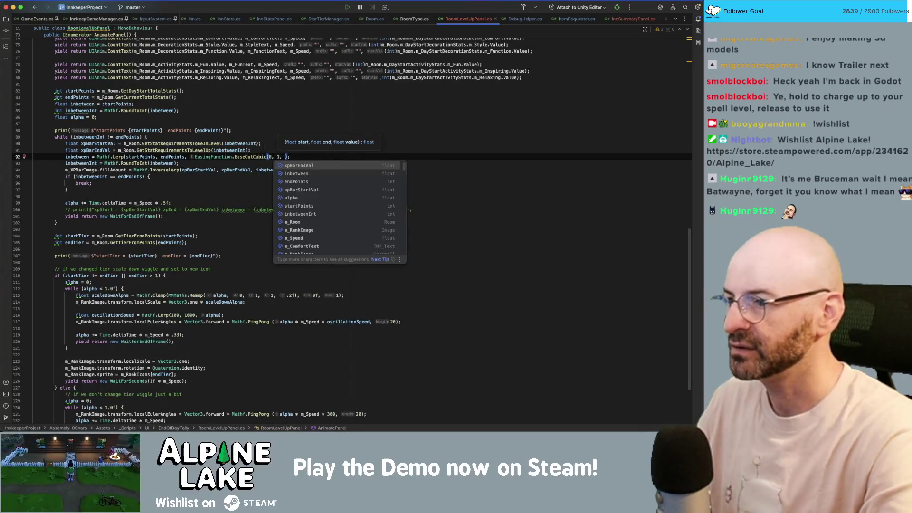
pyautogui.press('Left')
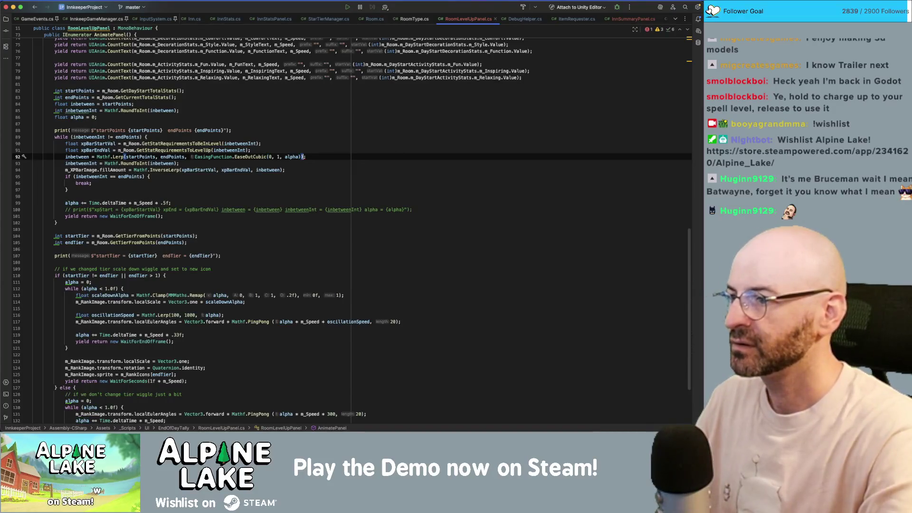
pyautogui.write(')')
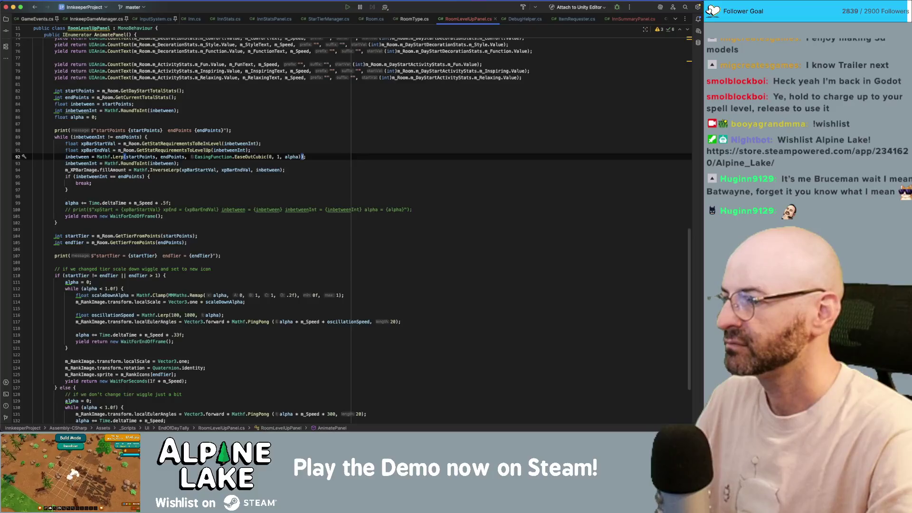
# Bring Unity Editor to the front, showing Main_Game_Scene and the startTier/endTier console logs.
pyautogui.click(312, 139)
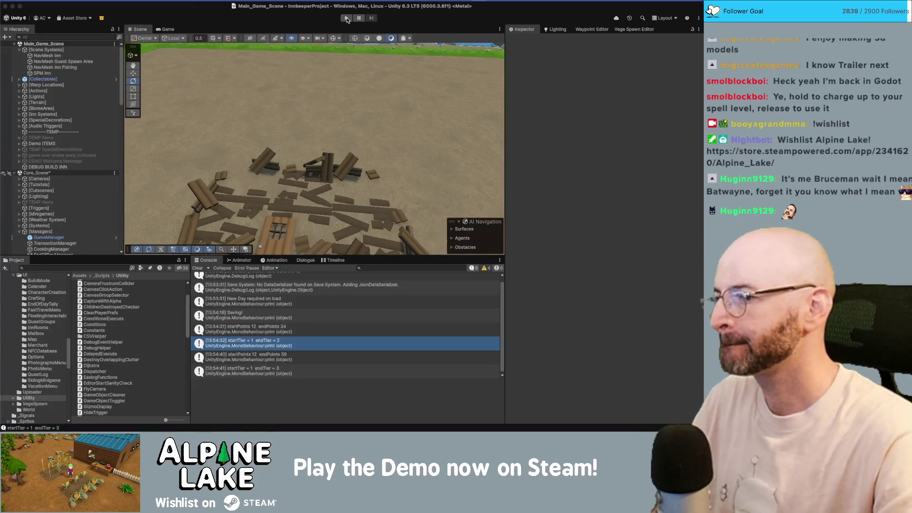
pyautogui.click(346, 20)
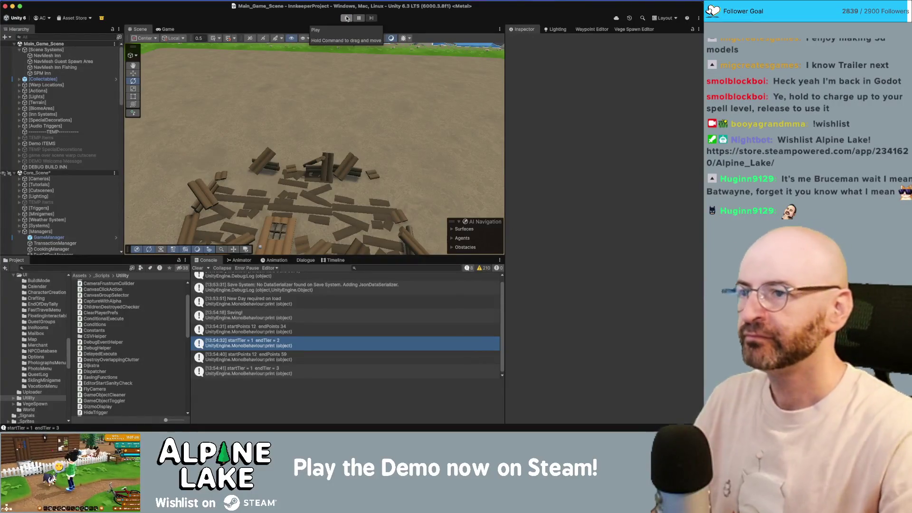
# Start play mode, walk the character north into the inn, and zoom out over the rooms in Scene view.
pyautogui.click(347, 18)
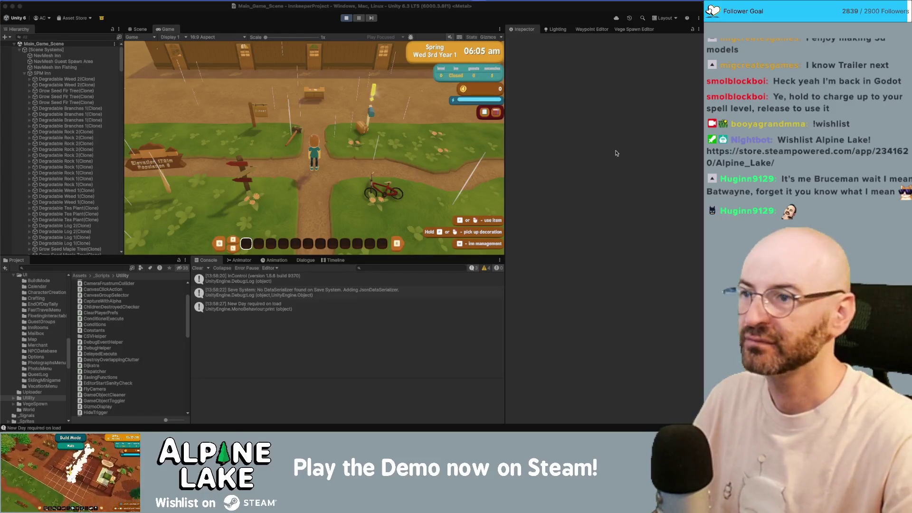
pyautogui.press('w')
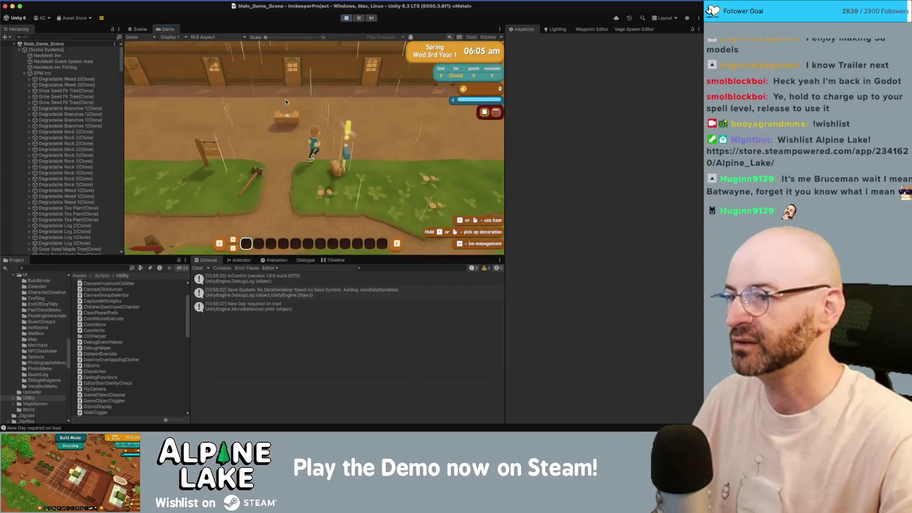
pyautogui.press('w')
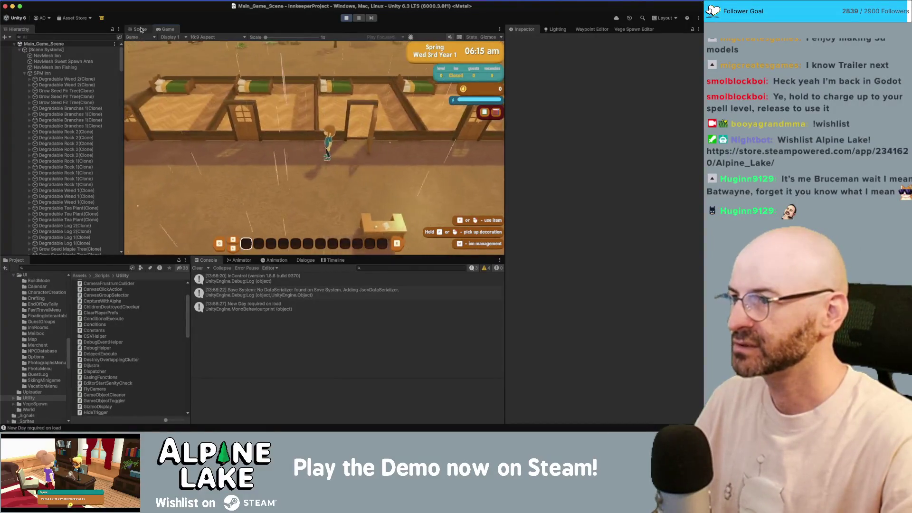
pyautogui.press('super+1')
pyautogui.scroll(-5, 243, 115)
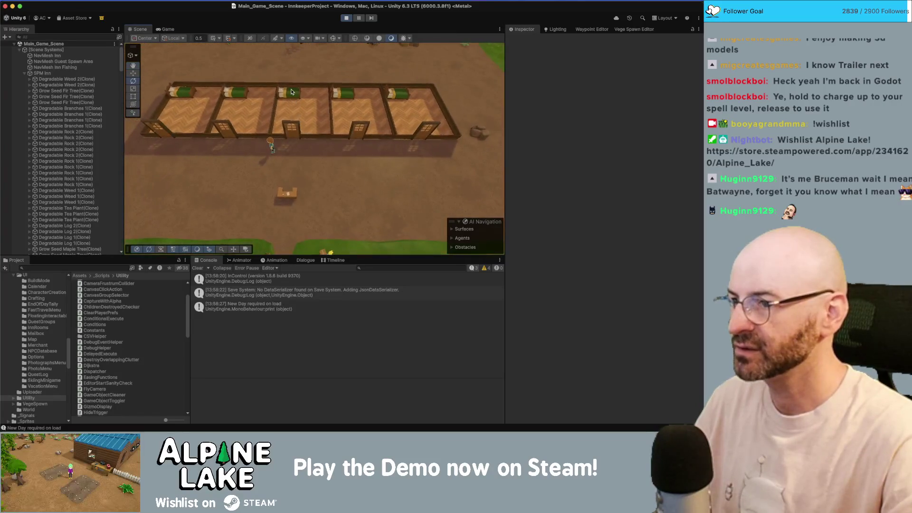
# Select a bed in the inn rooms and set its Comfort Base Value to 50.
pyautogui.click(291, 92)
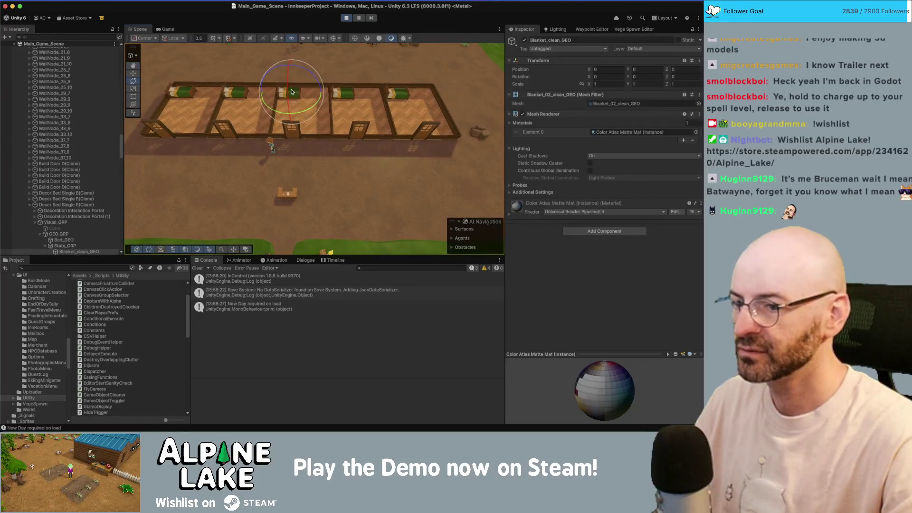
pyautogui.click(381, 90)
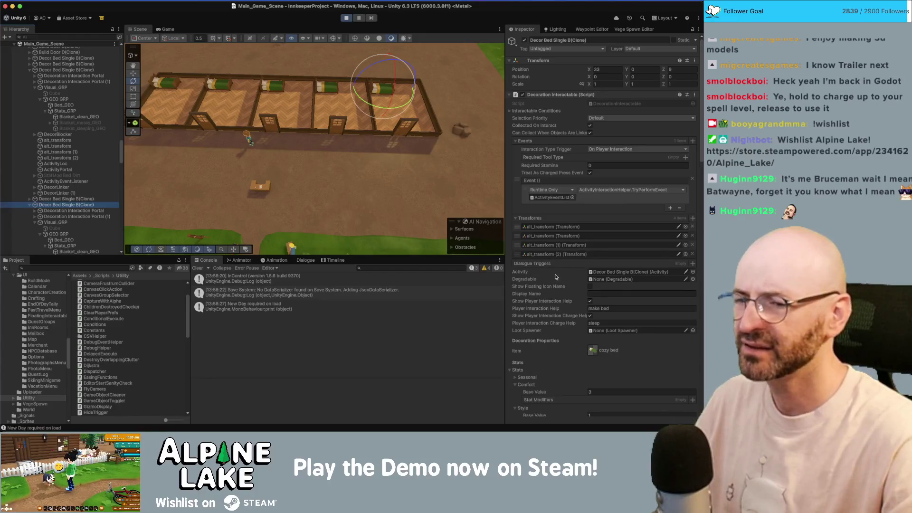
pyautogui.scroll(-5, 559, 277)
pyautogui.scroll(-1, 559, 278)
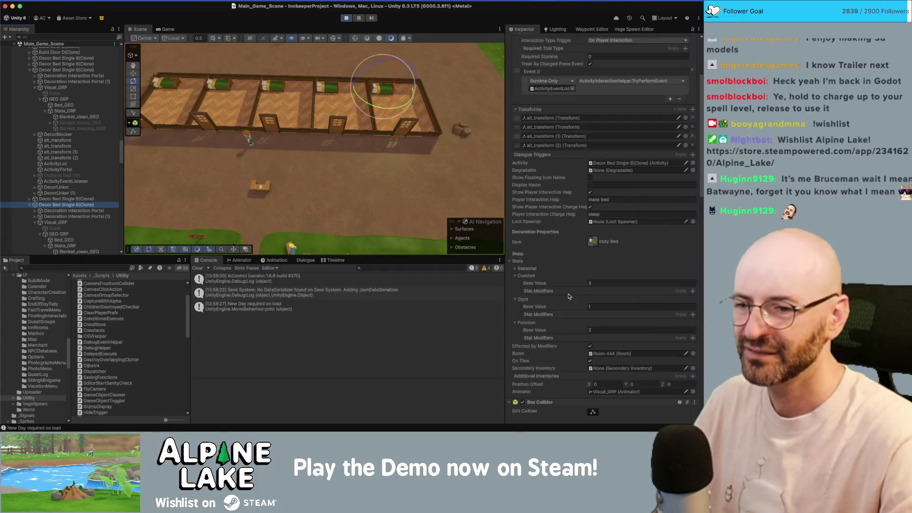
pyautogui.scroll(-1, 570, 277)
pyautogui.click(599, 278)
pyautogui.write('50')
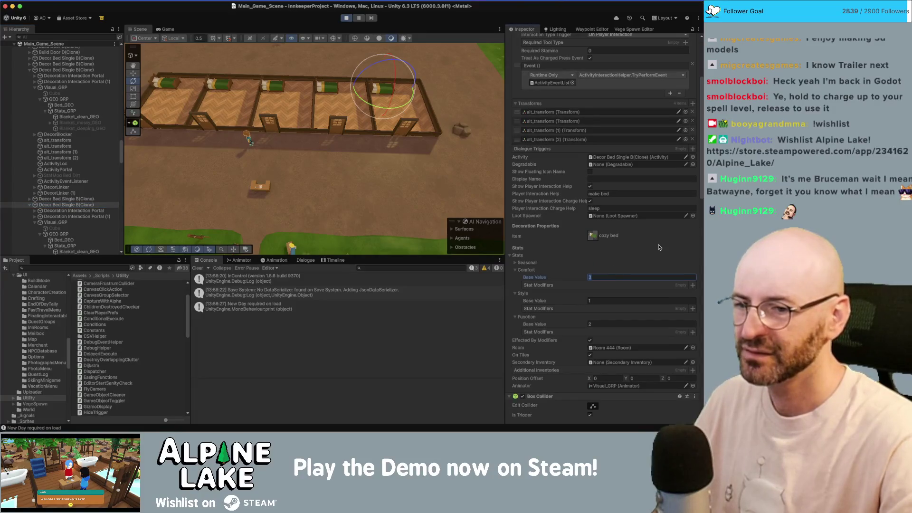
# Set the Decor Bed Single B(Clone) Comfort Base Value to 25 and return to the Game view.
pyautogui.click(159, 85)
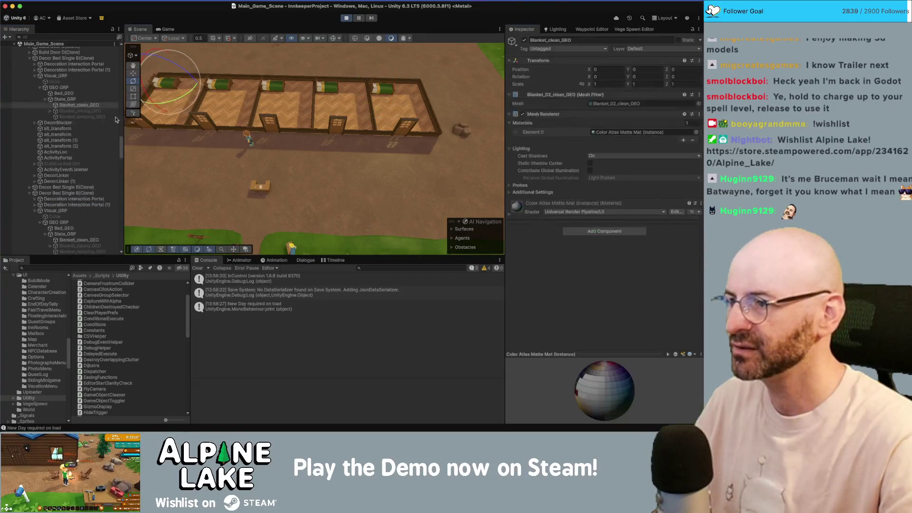
pyautogui.click(67, 58)
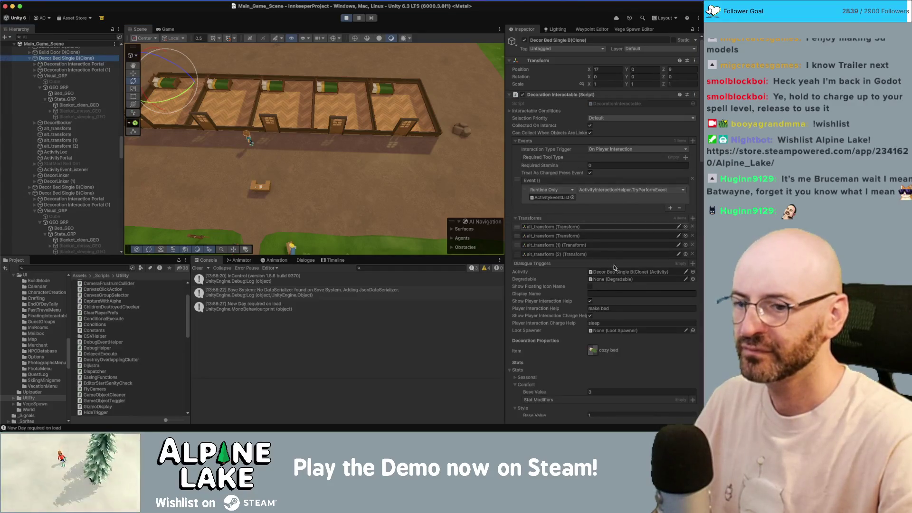
pyautogui.click(606, 392)
pyautogui.write('25')
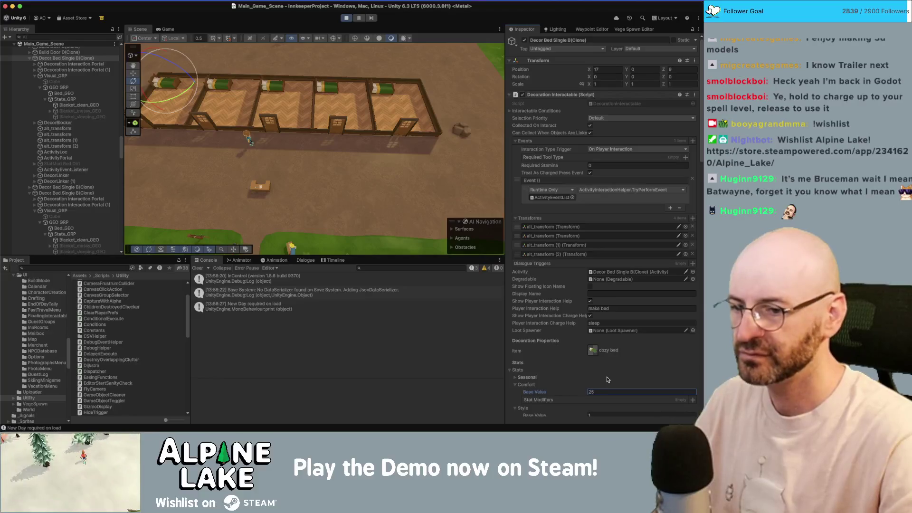
pyautogui.press('super+s')
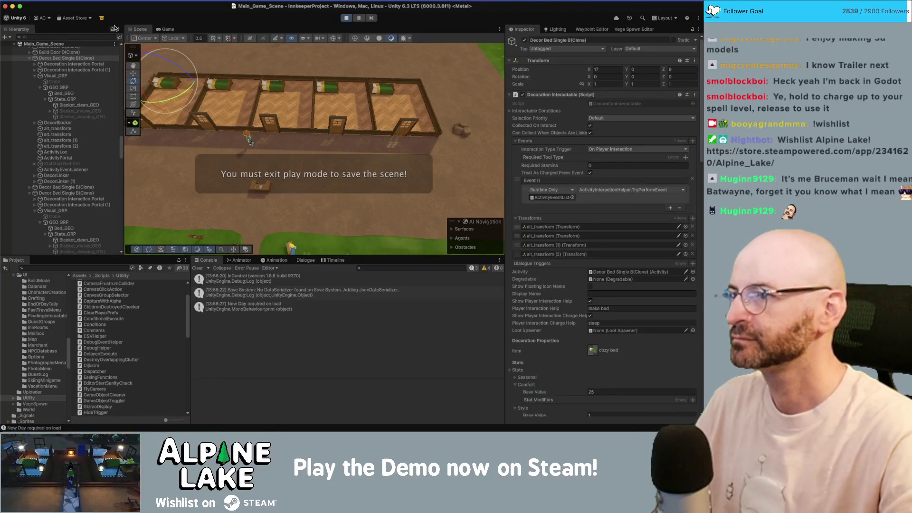
pyautogui.click(166, 29)
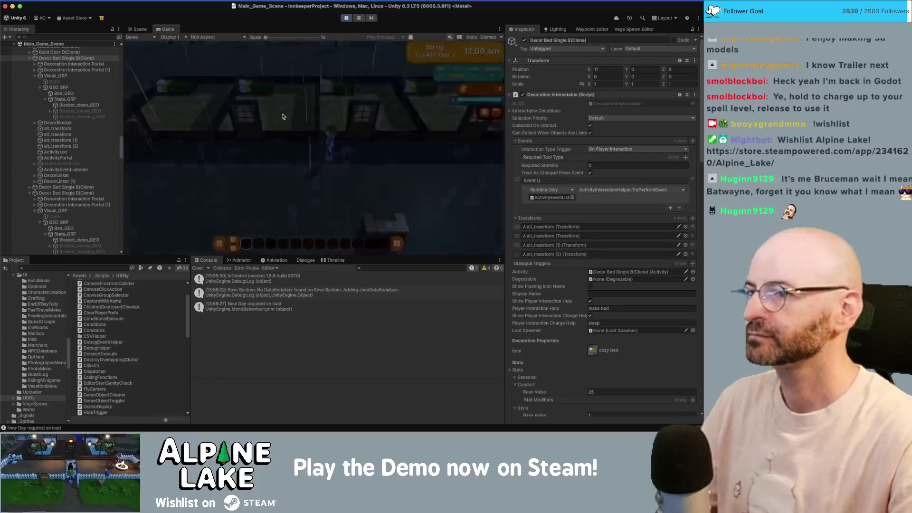
# End the day with F5 and advance through the Inn Summary to Room 444's rank card.
pyautogui.press('F5')
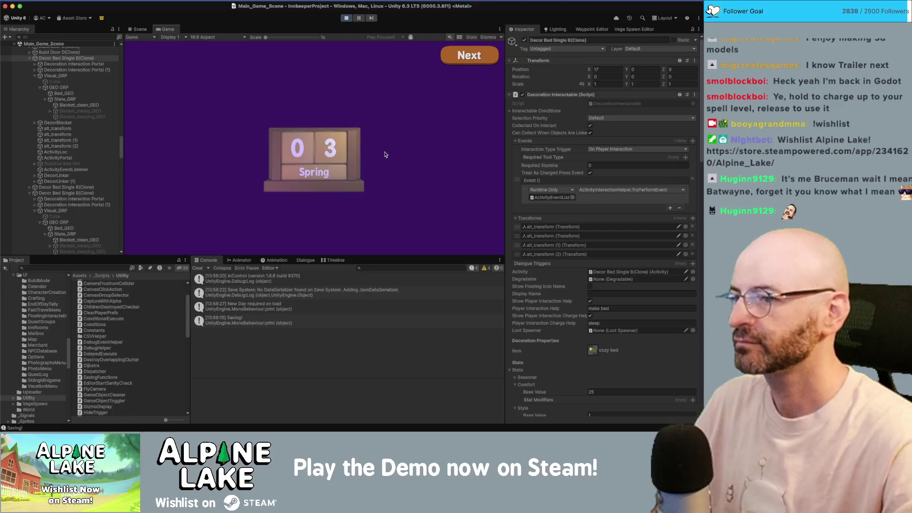
pyautogui.click(469, 55)
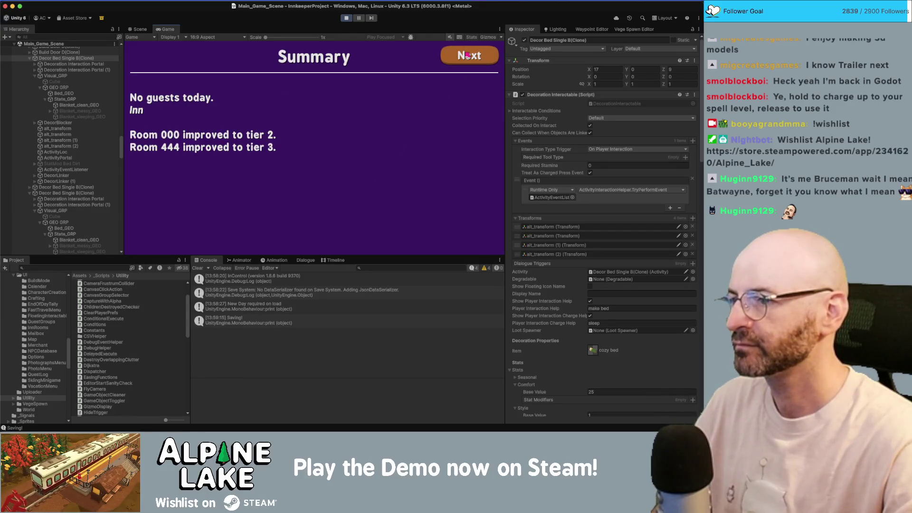
pyautogui.click(467, 55)
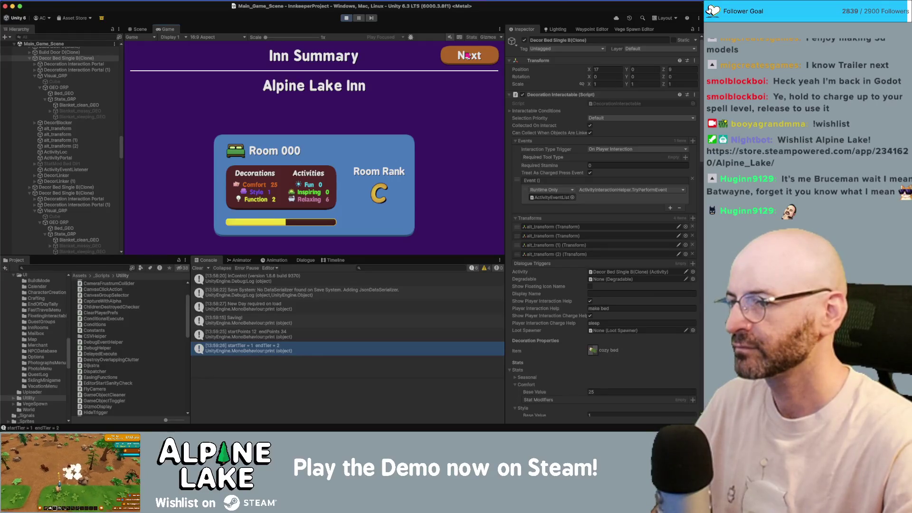
pyautogui.click(468, 55)
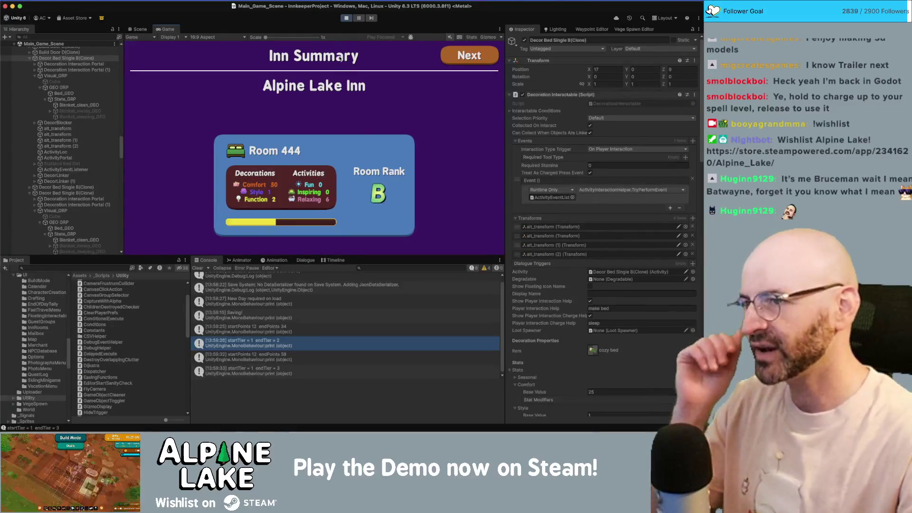
# Stop play mode and switch back to RoomLevelUpPanel.cs in Rider.
pyautogui.click(349, 21)
pyautogui.press('super+Tab')
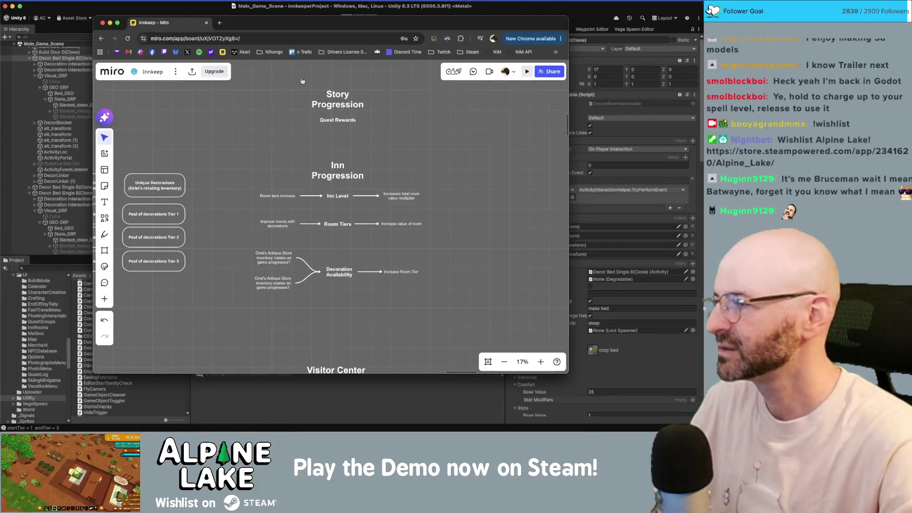
pyautogui.press('super+Tab')
# Lower line 116's peak wiggle speed from 1000 to 300, then switch to Unity to recompile.
pyautogui.scroll(-3, 271, 293)
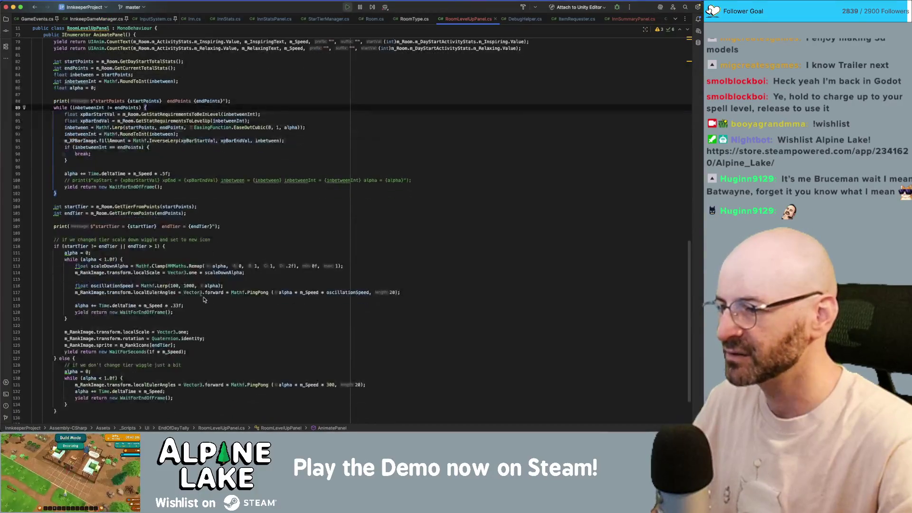
pyautogui.click(184, 285)
pyautogui.write('3')
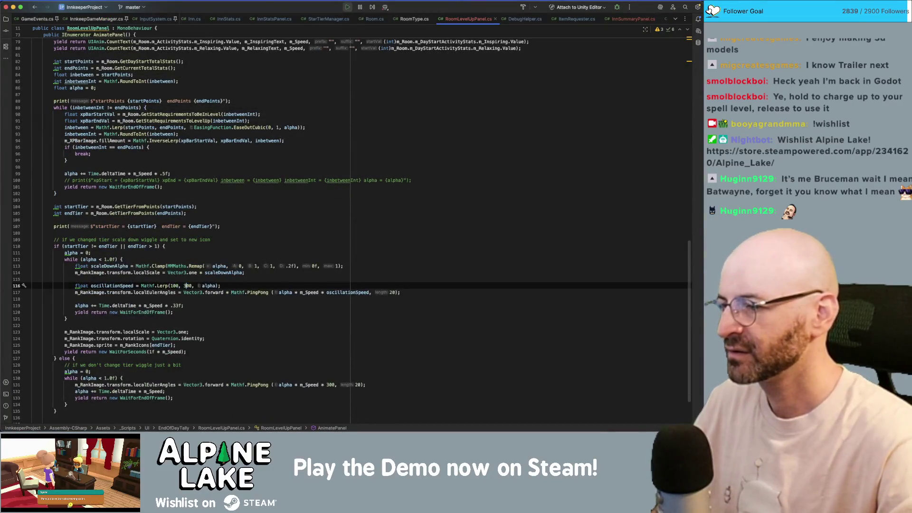
pyautogui.press('super+Tab')
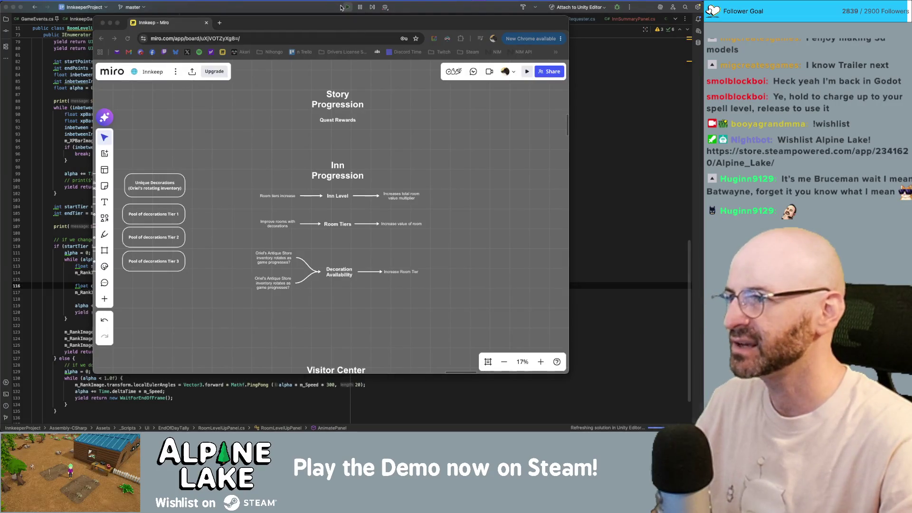
pyautogui.press('super+Tab')
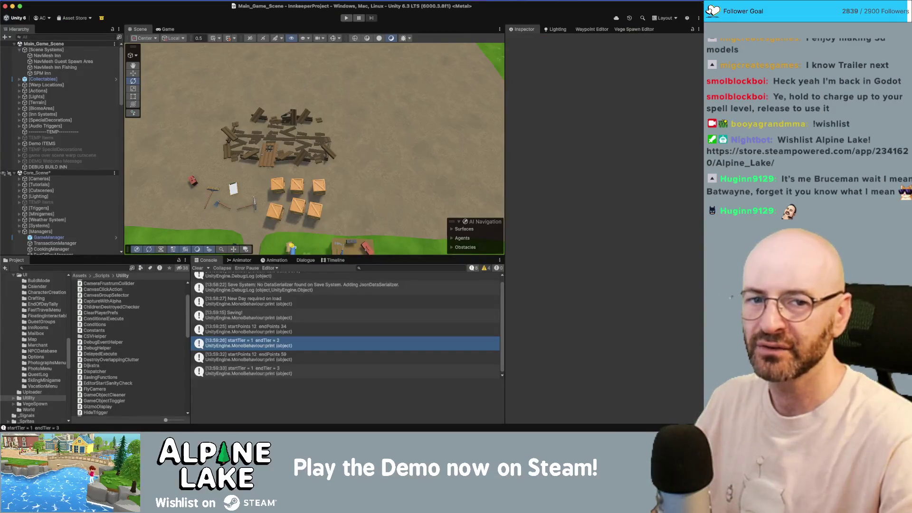
pyautogui.press('super+Tab')
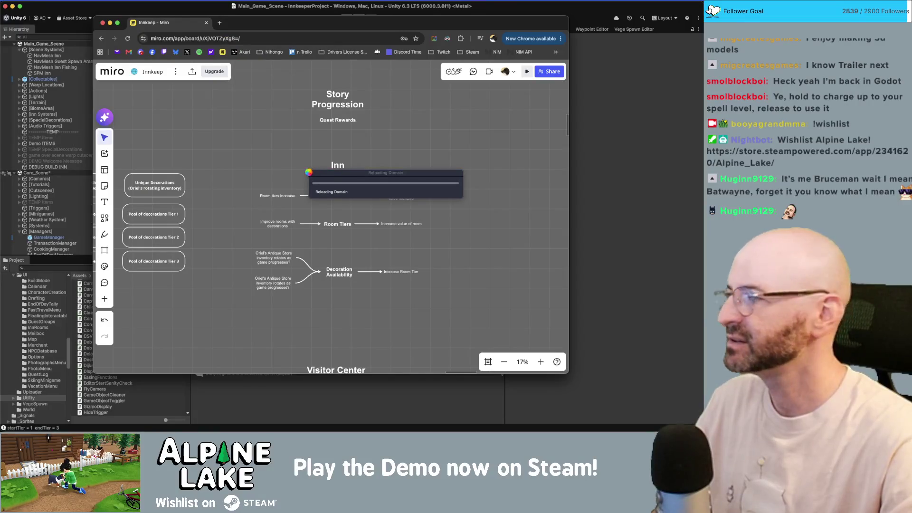
pyautogui.press('super+Tab')
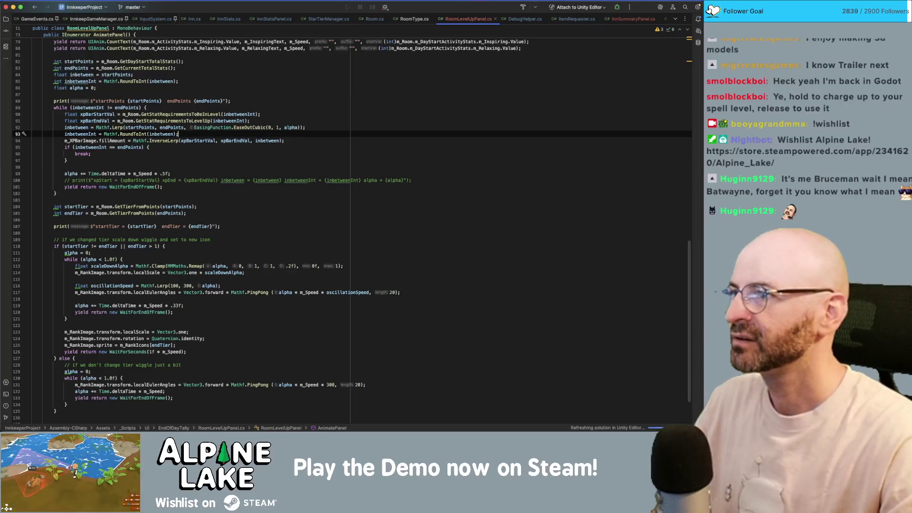
pyautogui.click(71, 0)
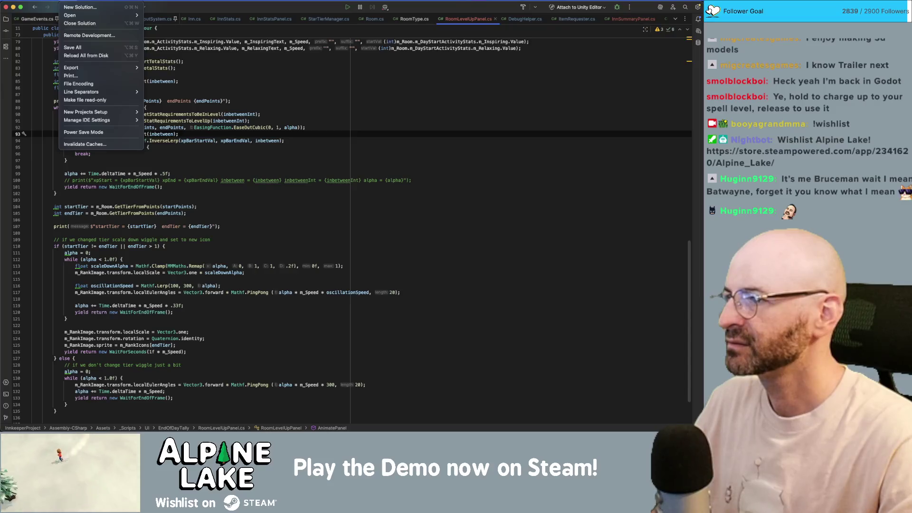
pyautogui.click(230, 172)
pyautogui.press('super+Tab')
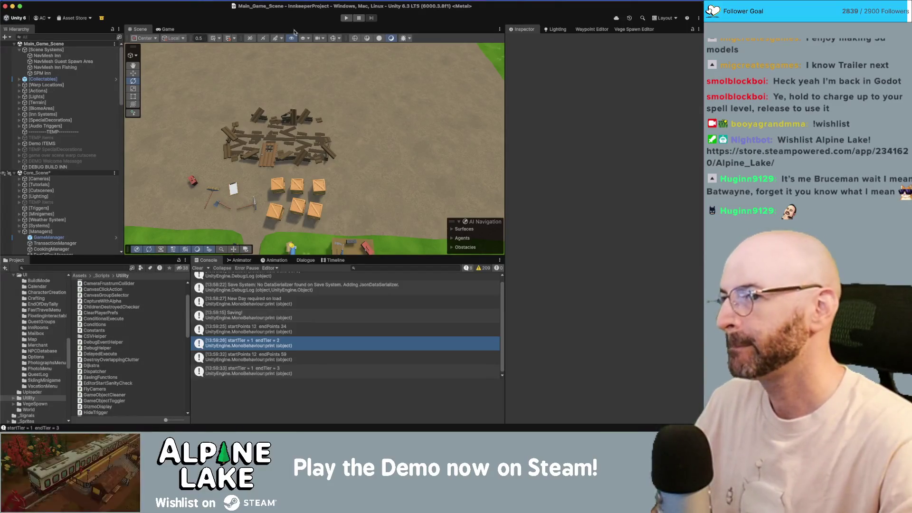
# Run the game in play mode, loading at 06:00 am on Spring Thu 4th Year 1.
pyautogui.click(348, 18)
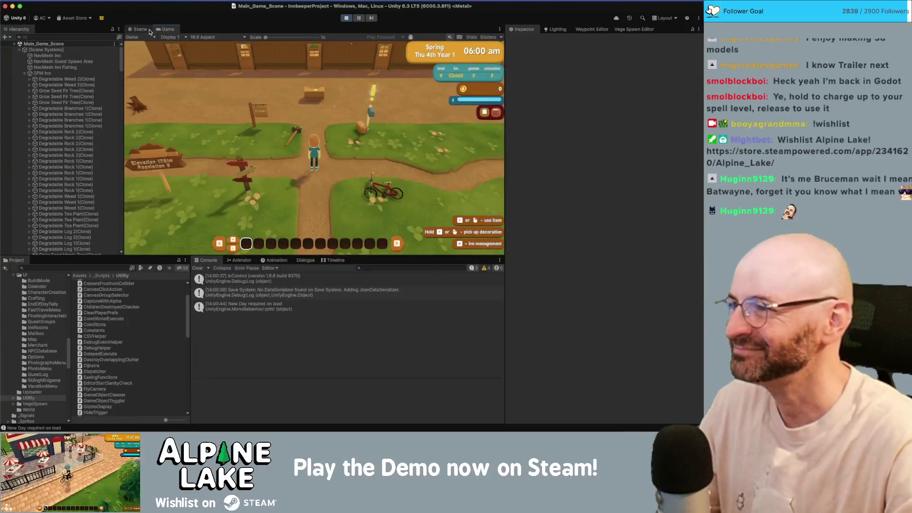
# In the Scene view, pick a bed's blanket and select three Decor Bed Single B(Clone) beds.
pyautogui.click(236, 62)
pyautogui.click(140, 28)
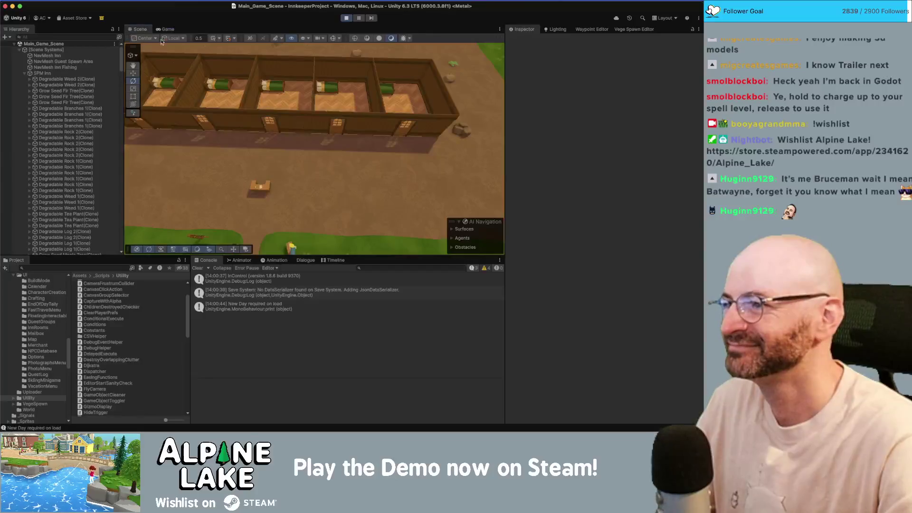
pyautogui.click(273, 105)
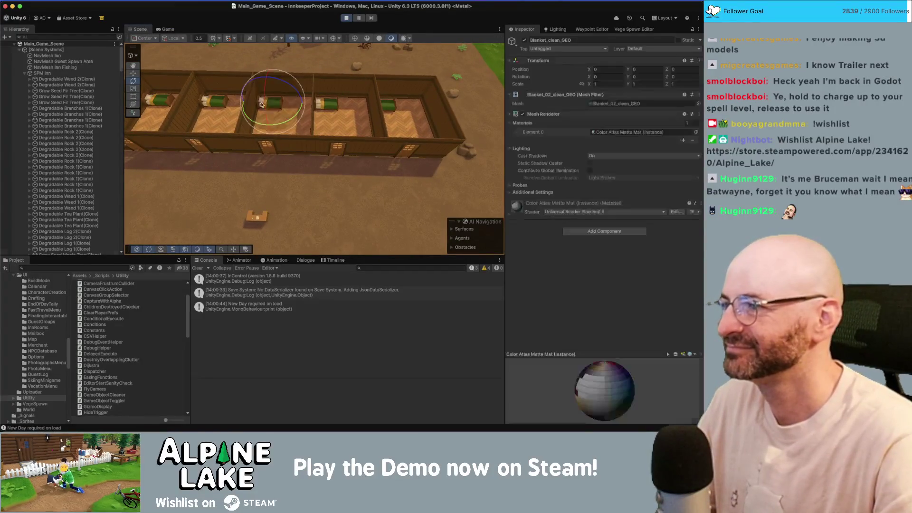
pyautogui.click(62, 205)
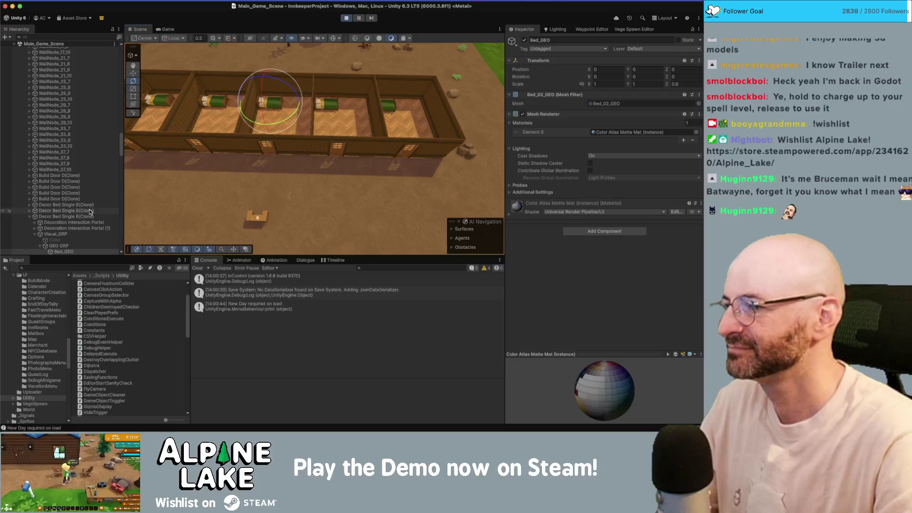
pyautogui.click(78, 216)
pyautogui.keyDown('super'); pyautogui.click(79, 222); pyautogui.keyUp('super')
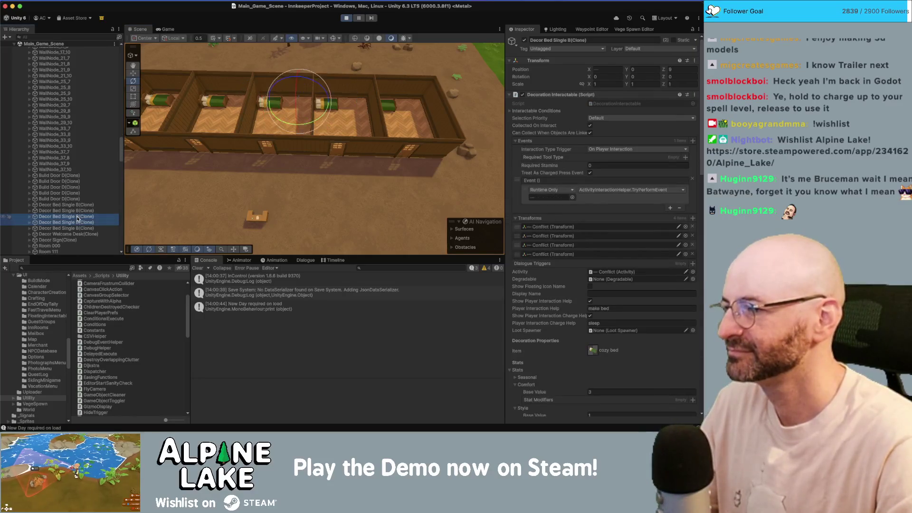
pyautogui.keyDown('super'); pyautogui.click(78, 210); pyautogui.keyUp('super')
# Set the beds' Comfort base value to 50 and switch back to Rider.
pyautogui.click(605, 392)
pyautogui.write('50')
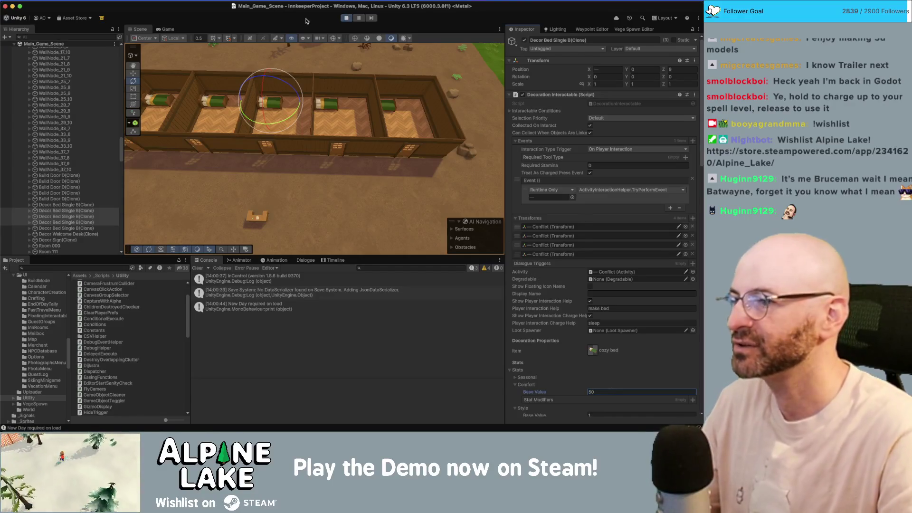
pyautogui.press('super+Tab')
pyautogui.press('super+Tab')
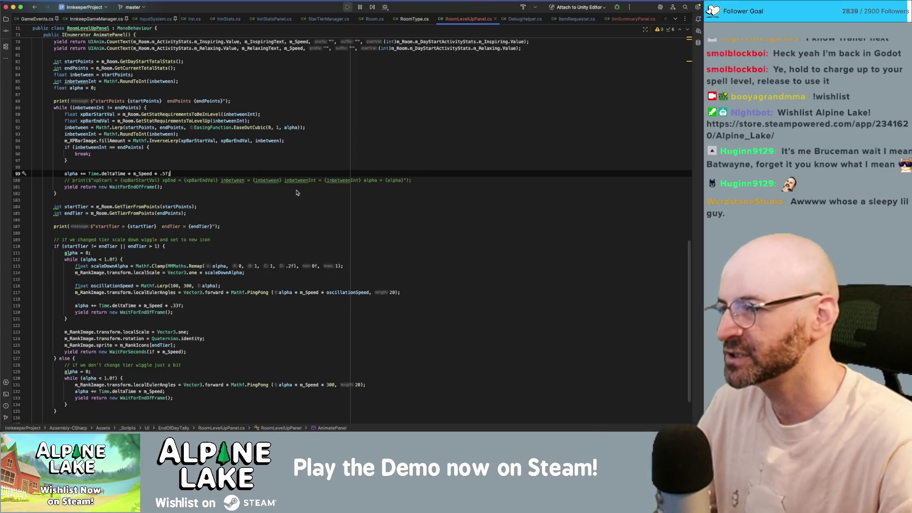
# Trim line 92's easing function name from EaseOutCubic down to EaseIn.
pyautogui.click(266, 182)
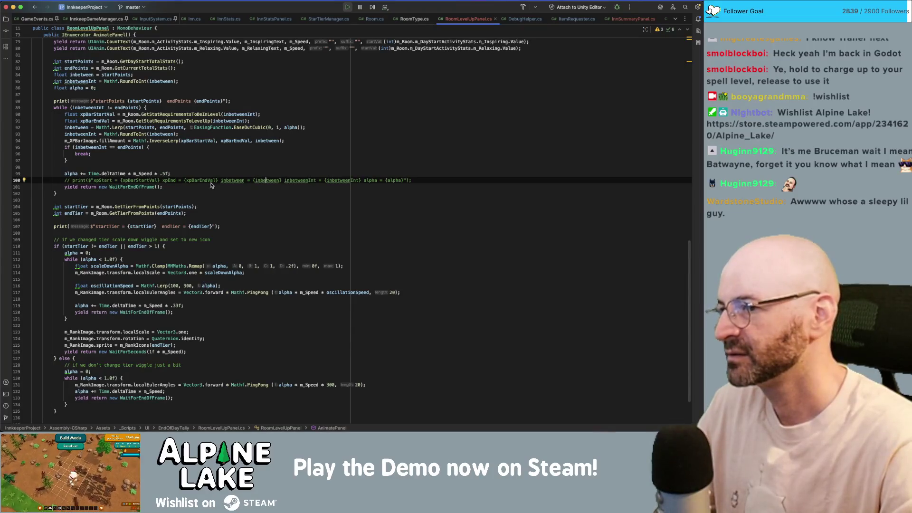
pyautogui.click(255, 127)
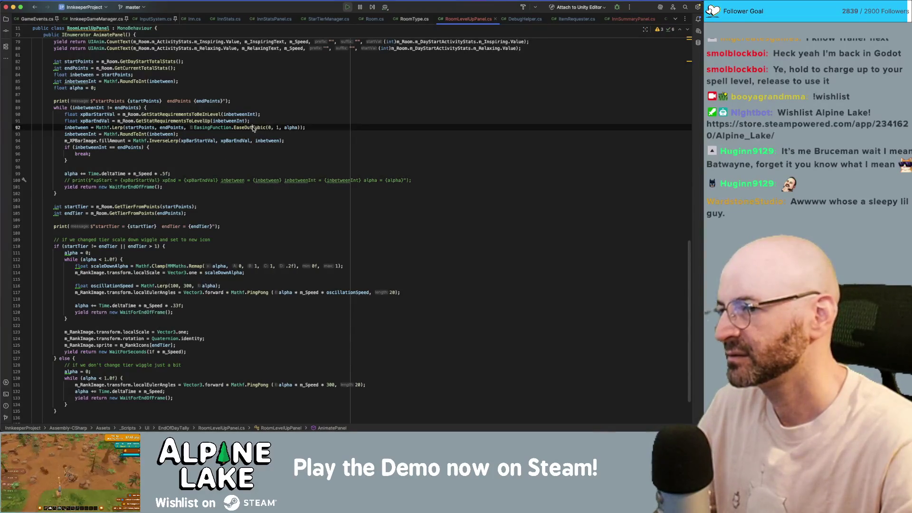
pyautogui.press('BackSpace')
pyautogui.press('BackSpace')
pyautogui.press('BackSpace')
pyautogui.write('In')
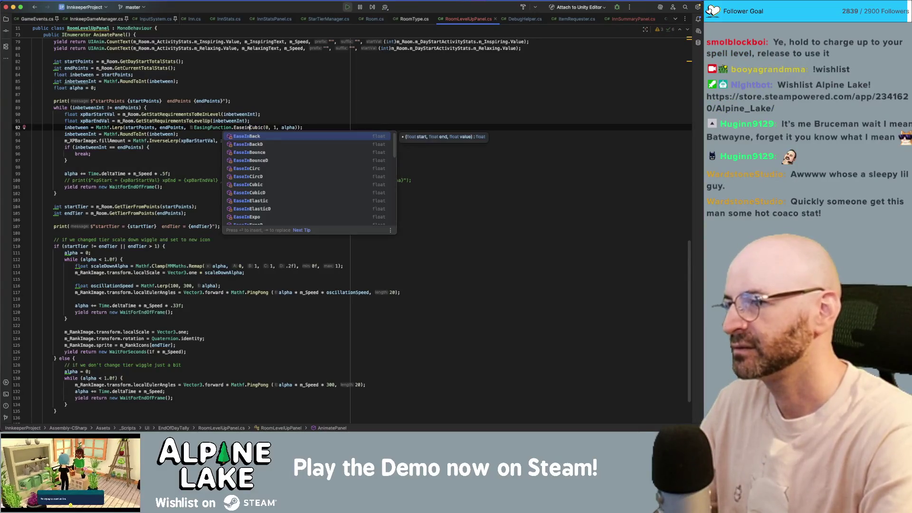
pyautogui.press('Escape')
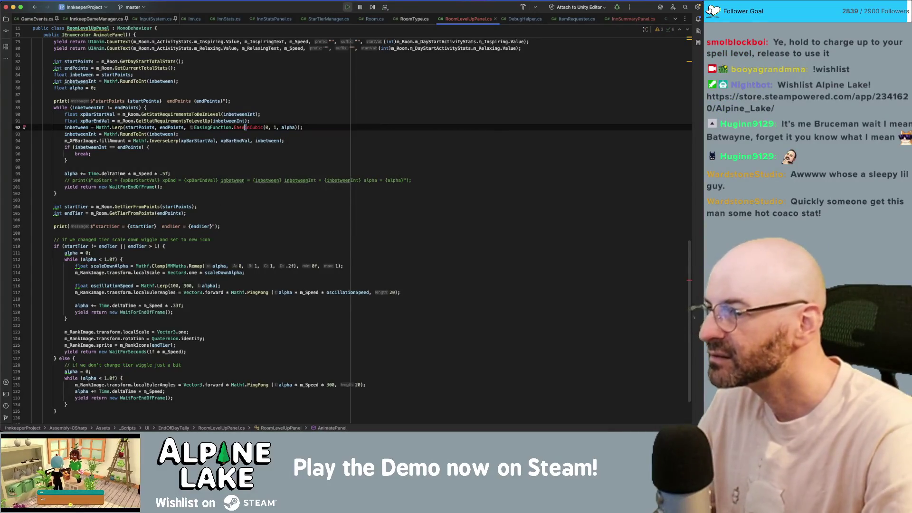
pyautogui.hotkey('ctrl', 'space')
pyautogui.press('Escape')
pyautogui.press('BackSpace')
pyautogui.press('BackSpace')
pyautogui.press('BackSpace')
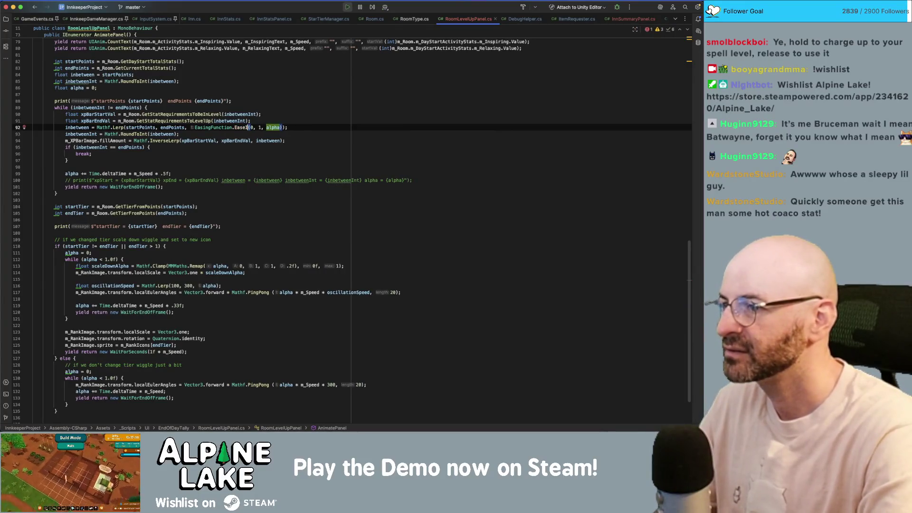
# Choose EaseInExpo from the autocomplete list as the XP bar's easing curve.
pyautogui.hotkey('ctrl', 'space')
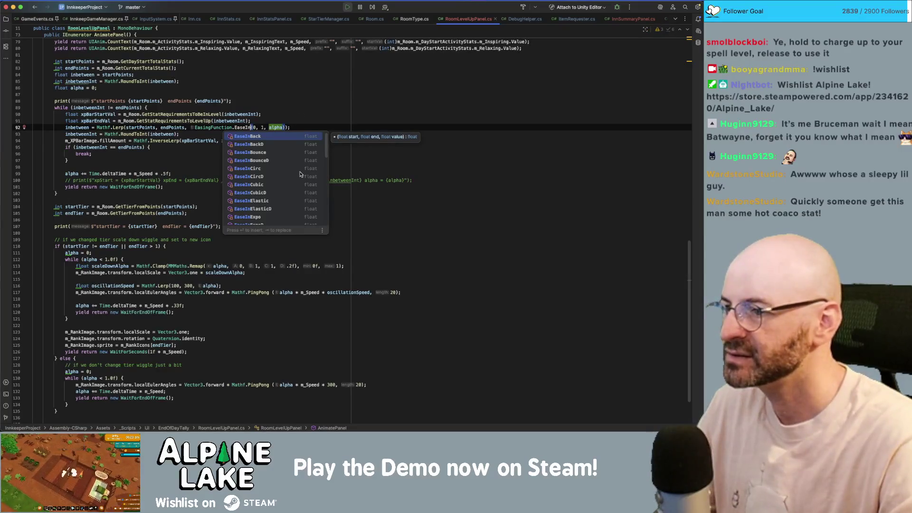
pyautogui.scroll(-1, 289, 185)
pyautogui.scroll(-3, 287, 184)
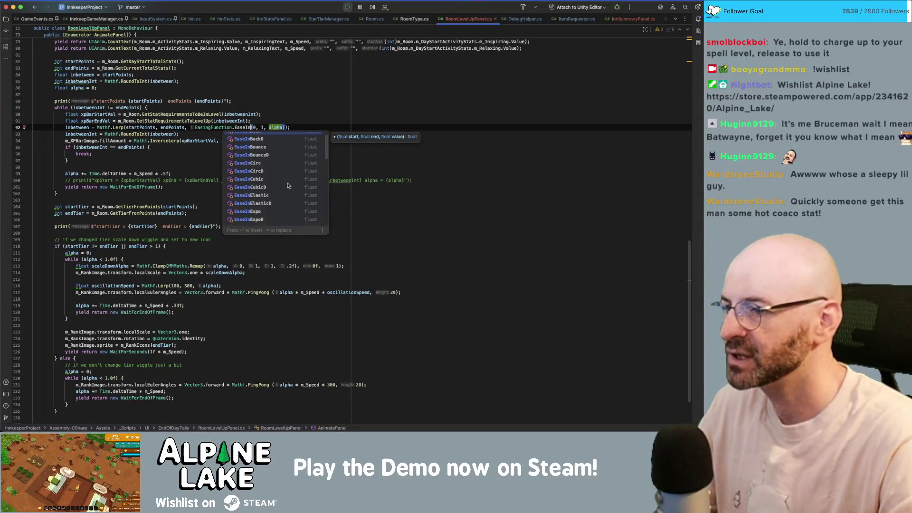
pyautogui.scroll(-5, 287, 186)
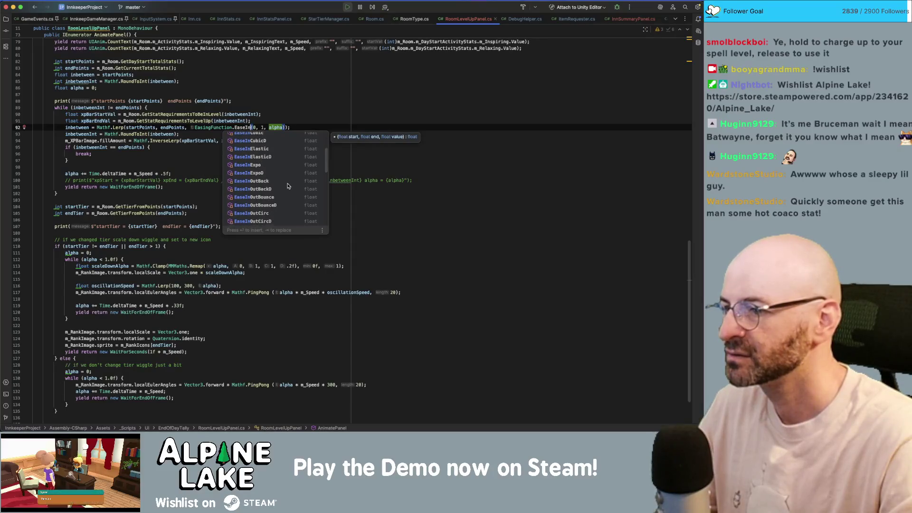
pyautogui.scroll(9, 288, 186)
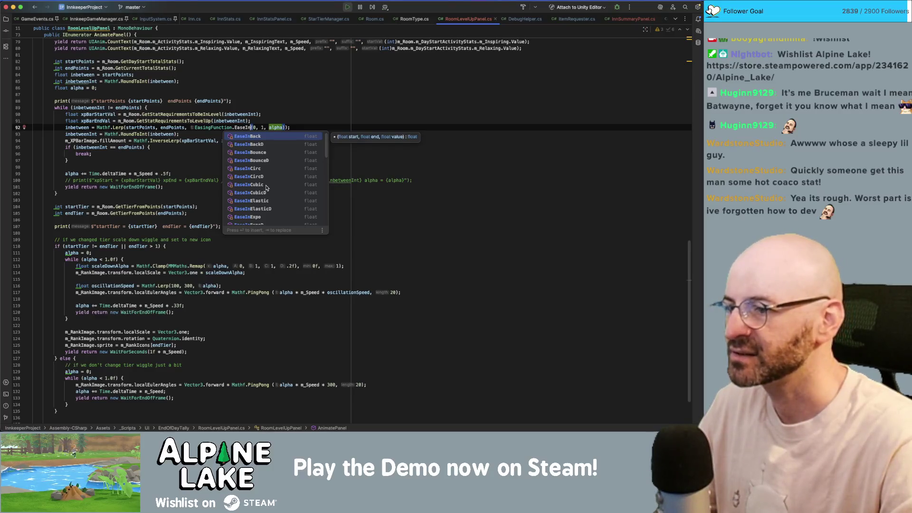
pyautogui.click(264, 213)
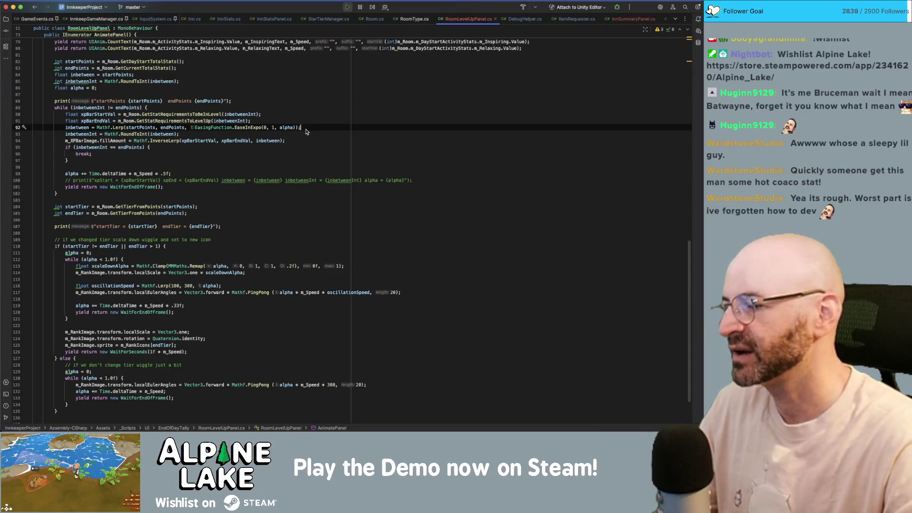
pyautogui.click(322, 105)
pyautogui.click(321, 103)
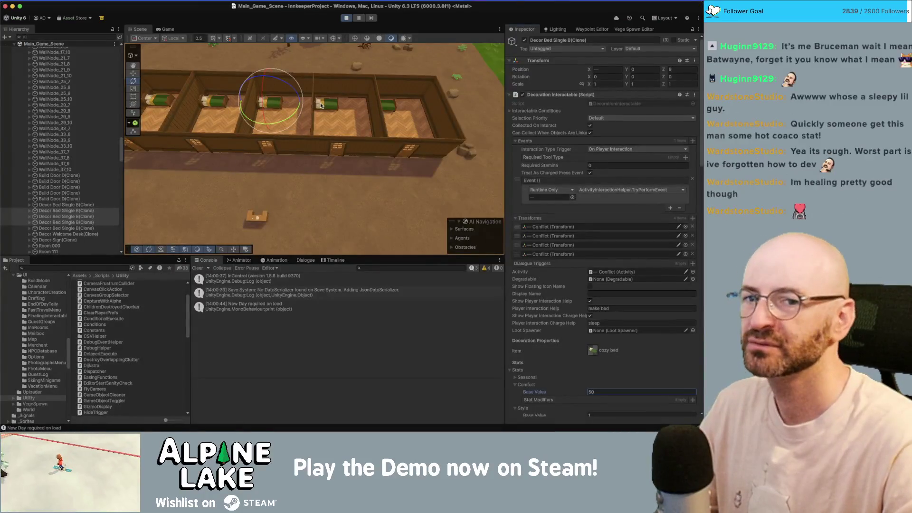
# Stop the running game and start Play mode again to reload the inn scene.
pyautogui.click(344, 17)
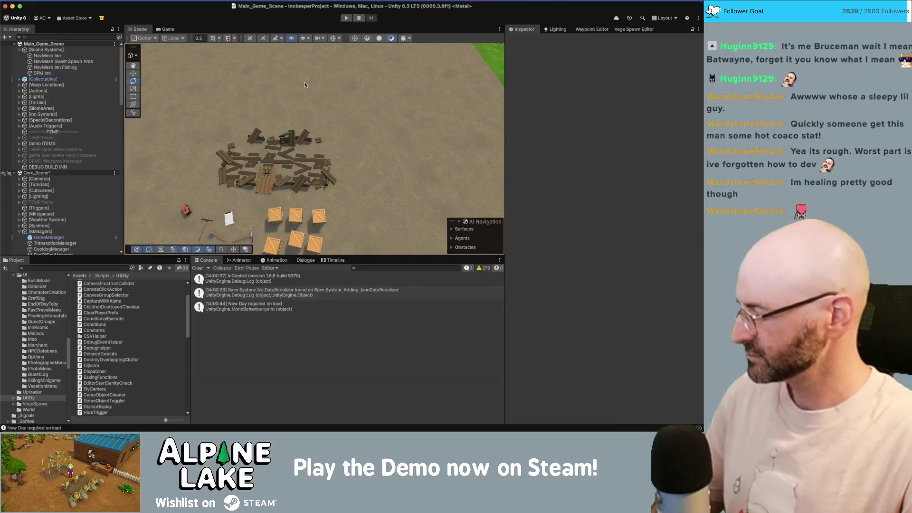
pyautogui.click(346, 18)
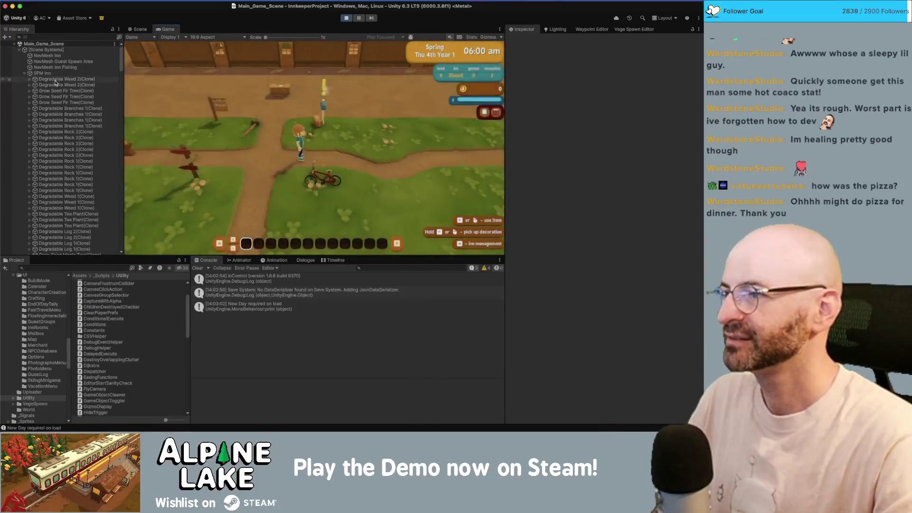
# In the Scene view, select the three Decor Bed Single B(Clone) beds via a blanket.
pyautogui.click(55, 74)
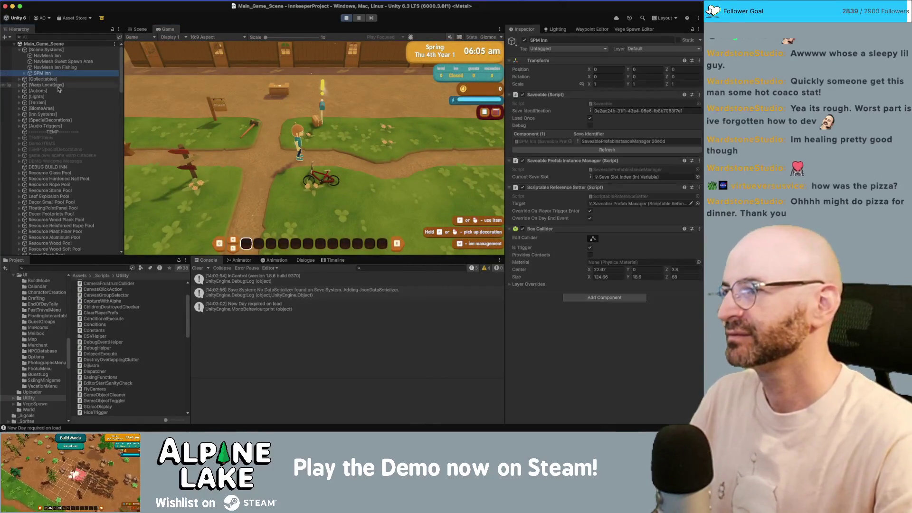
pyautogui.scroll(-10, 47, 190)
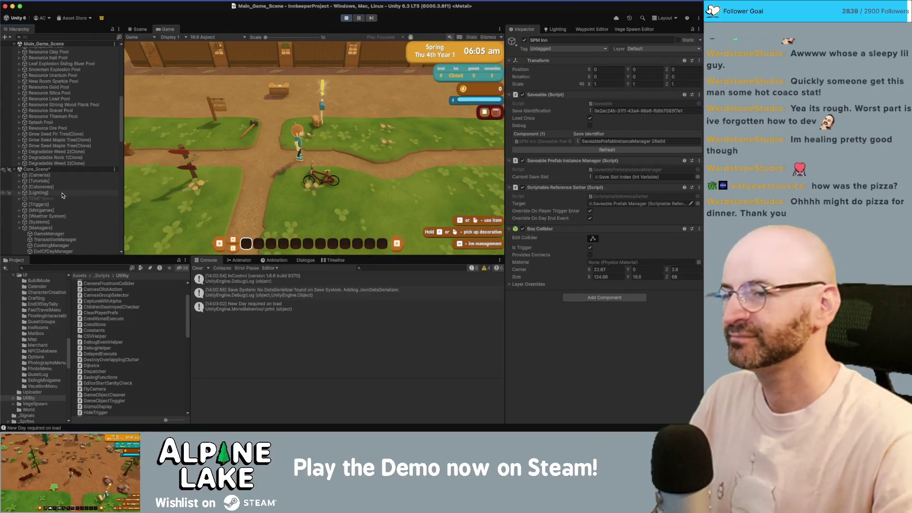
pyautogui.click(146, 30)
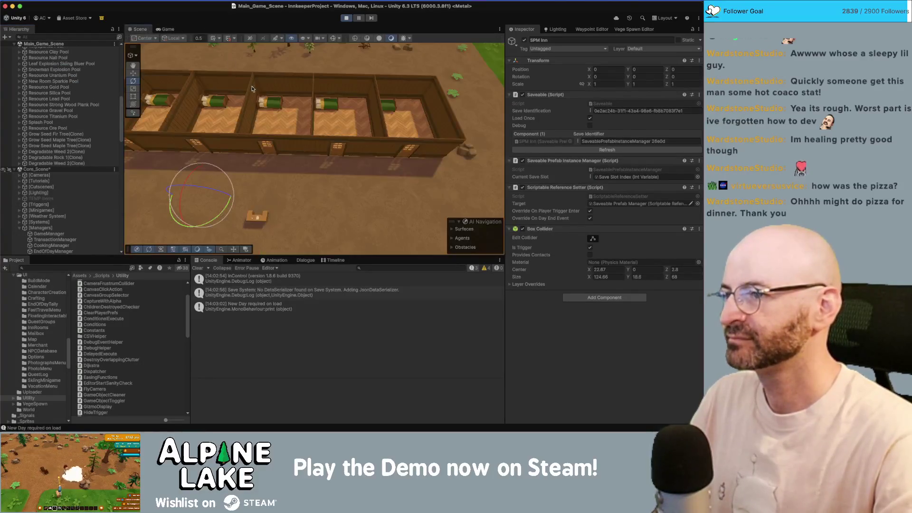
pyautogui.click(268, 104)
pyautogui.click(54, 204)
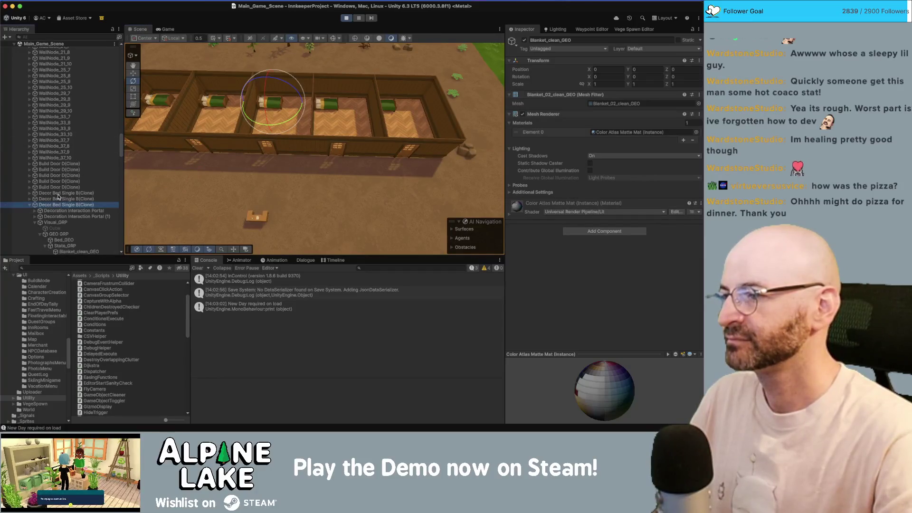
pyautogui.keyDown('shift'); pyautogui.click(58, 193); pyautogui.keyUp('shift')
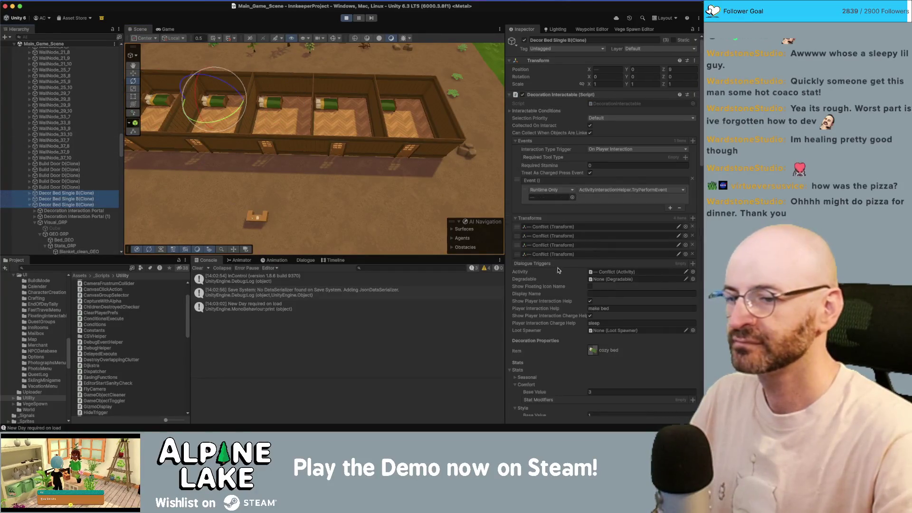
# Set their Comfort base value to 50 and return to the Game view.
pyautogui.click(615, 388)
pyautogui.write('50')
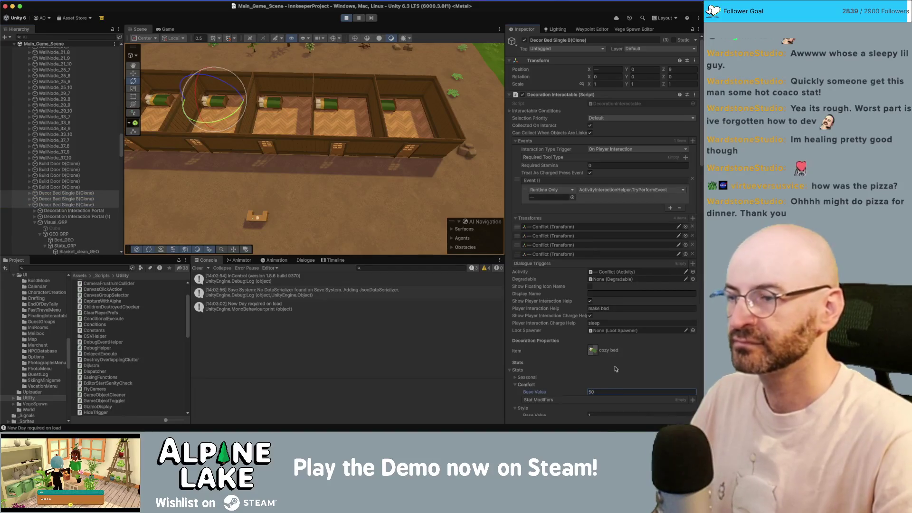
pyautogui.click(369, 86)
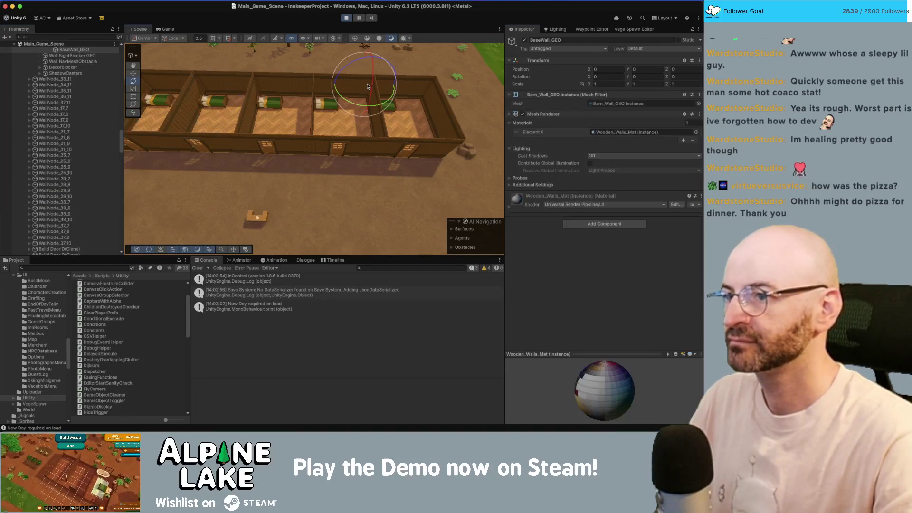
pyautogui.click(166, 29)
# End the day, click through Rooms 111 and 222 to Totals, then stop play and return to Rider.
pyautogui.press('n')
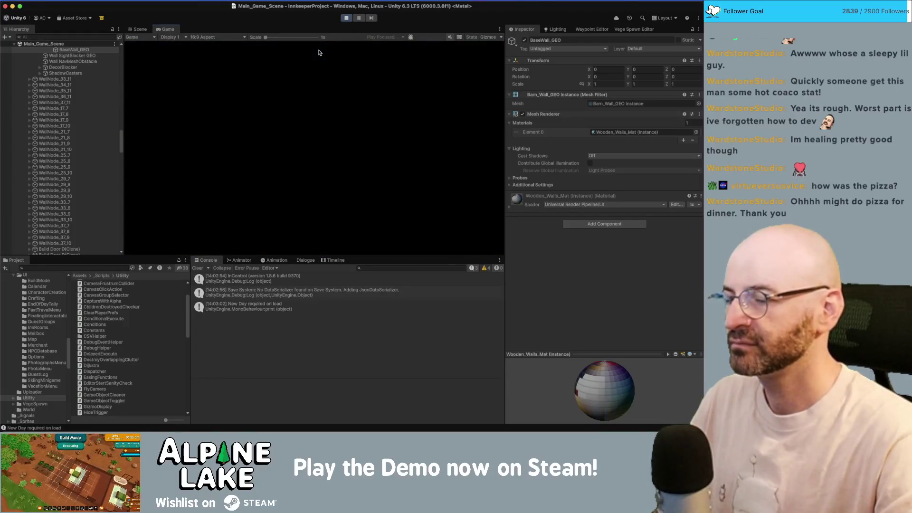
pyautogui.click(468, 57)
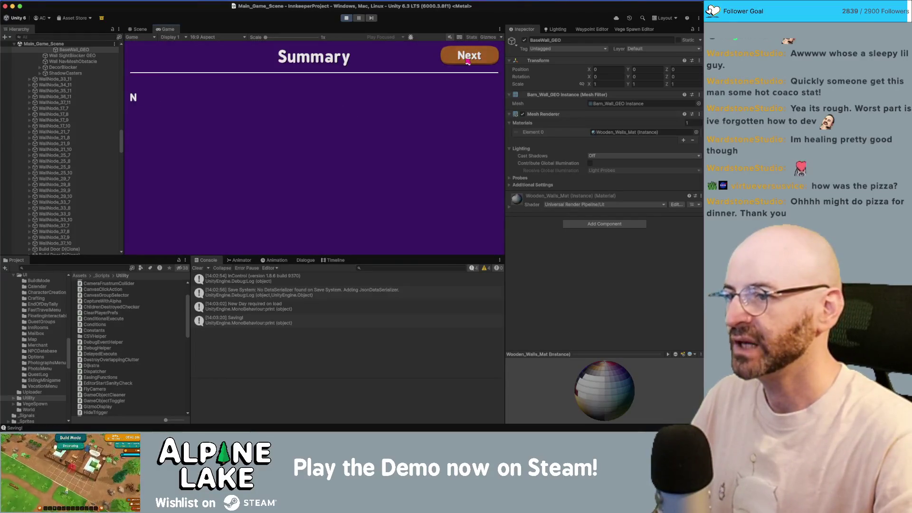
pyautogui.click(470, 61)
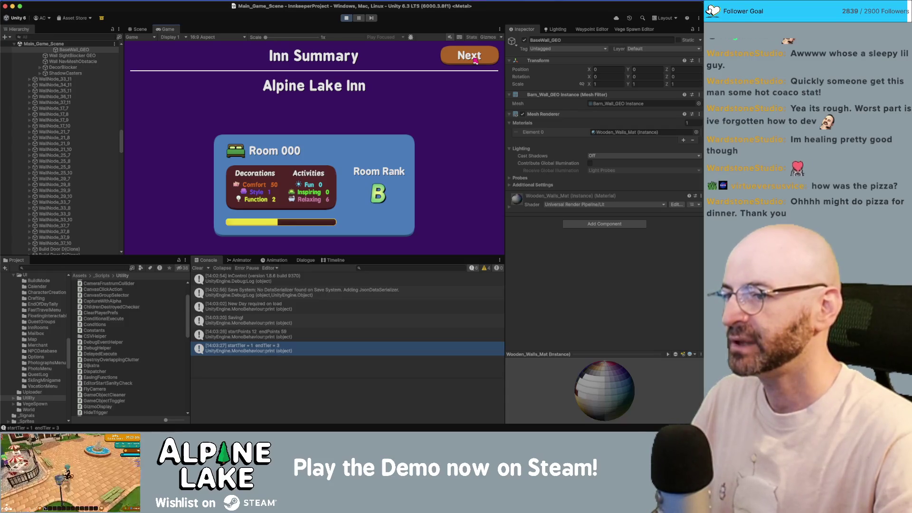
pyautogui.click(473, 60)
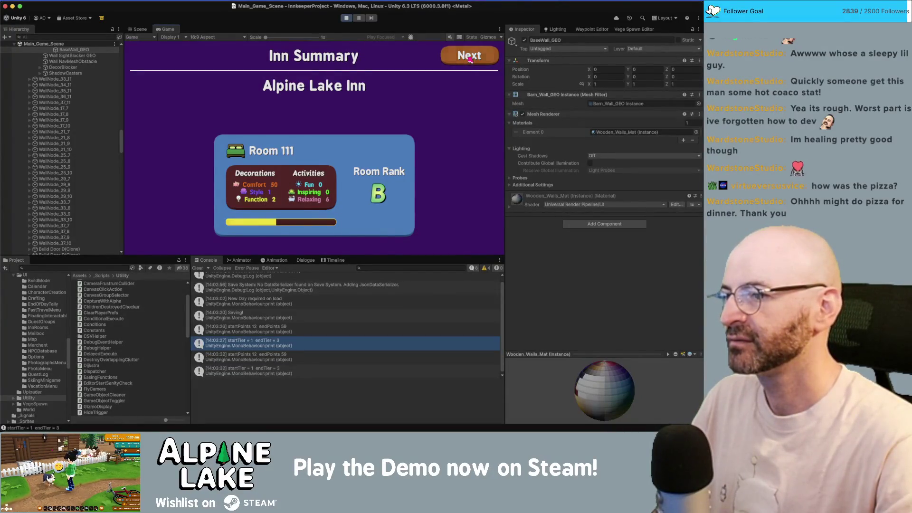
pyautogui.click(453, 61)
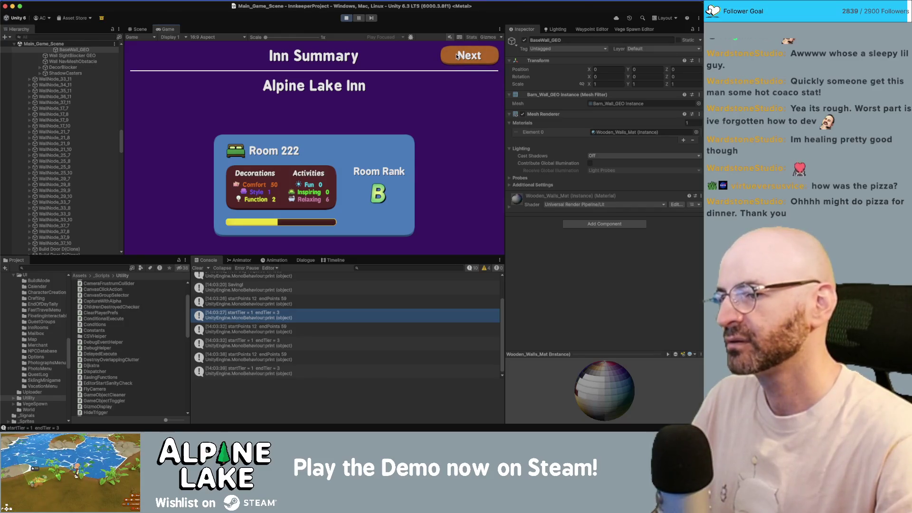
pyautogui.click(456, 57)
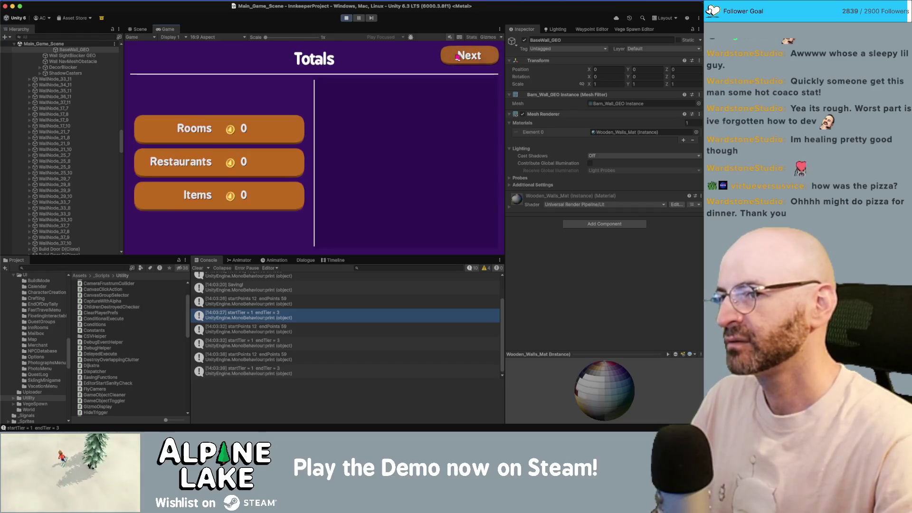
pyautogui.click(345, 18)
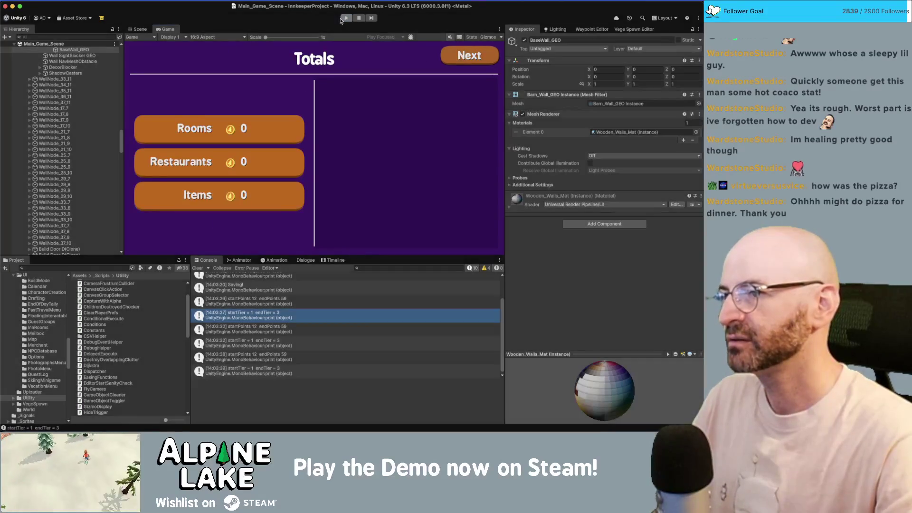
pyautogui.press('super+Tab')
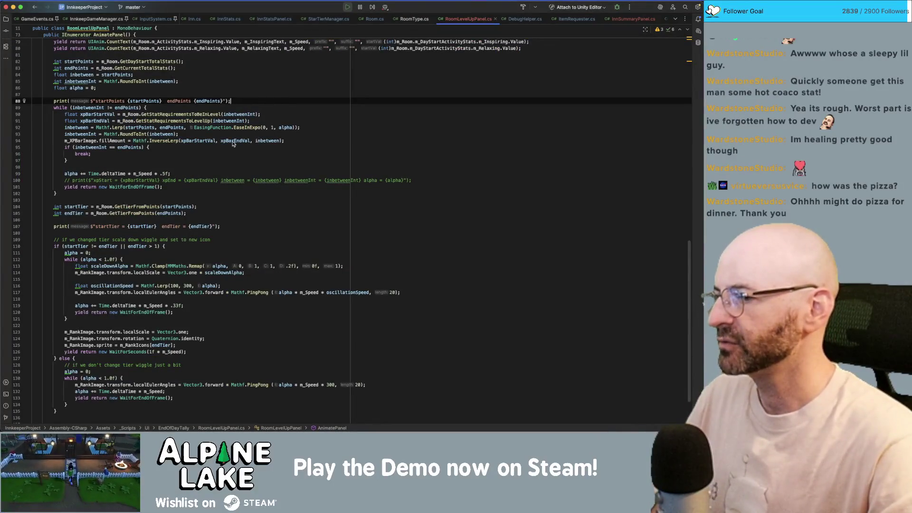
# Change the rank-change pause to WaitForSeconds(1f / m_Speed).
pyautogui.scroll(5, 234, 152)
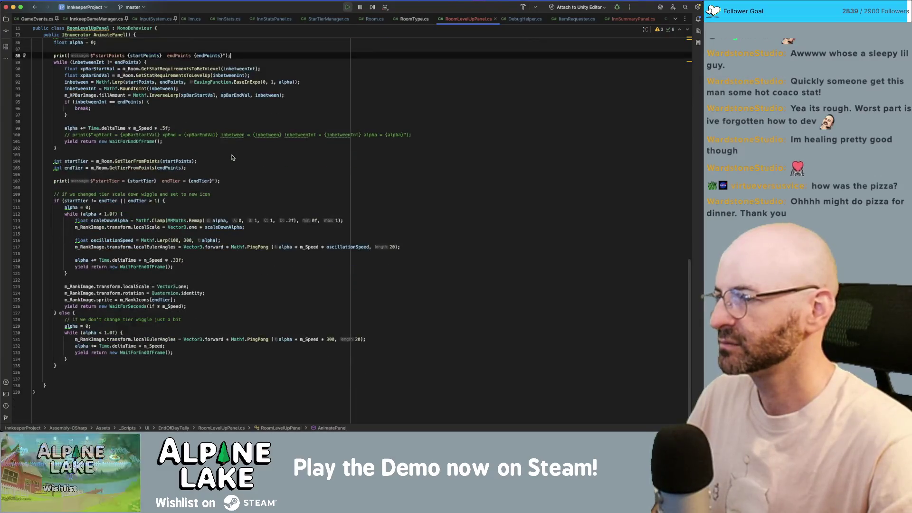
pyautogui.scroll(-6, 191, 160)
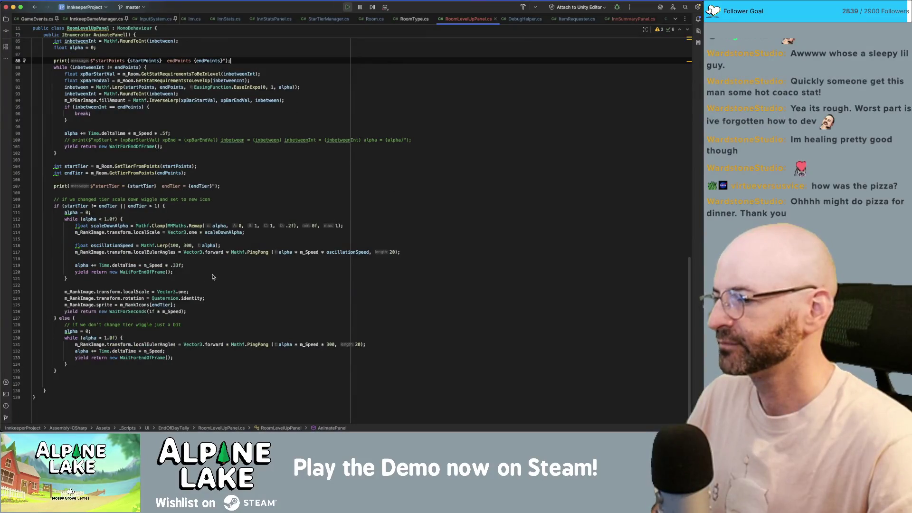
pyautogui.click(151, 312)
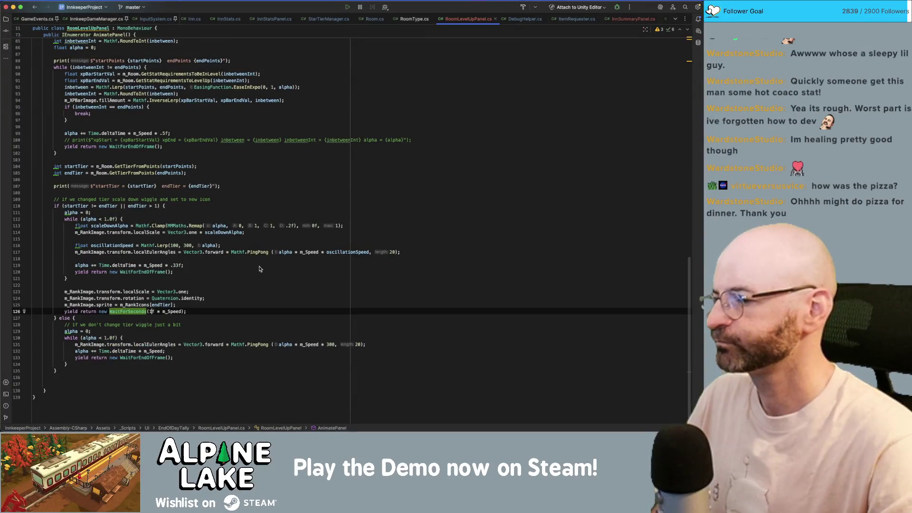
pyautogui.press('Home')
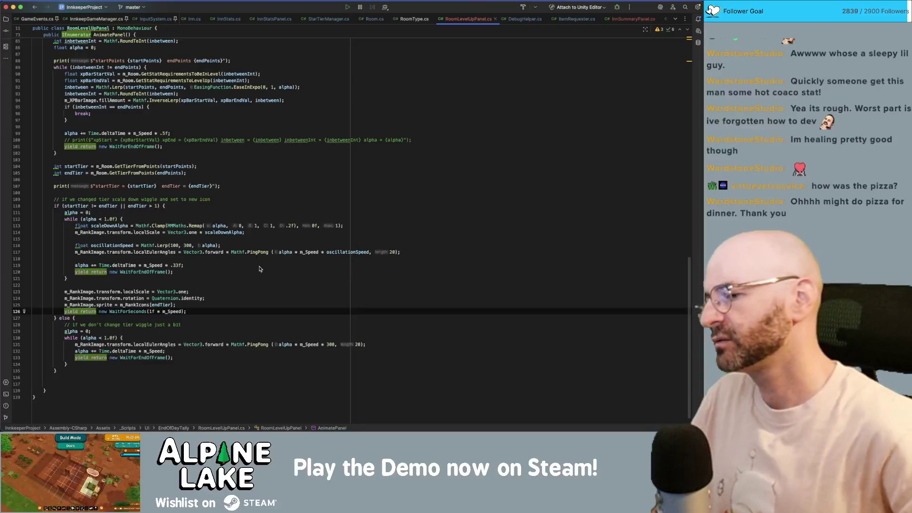
pyautogui.press('Left')
pyautogui.press('Left')
pyautogui.press('Left')
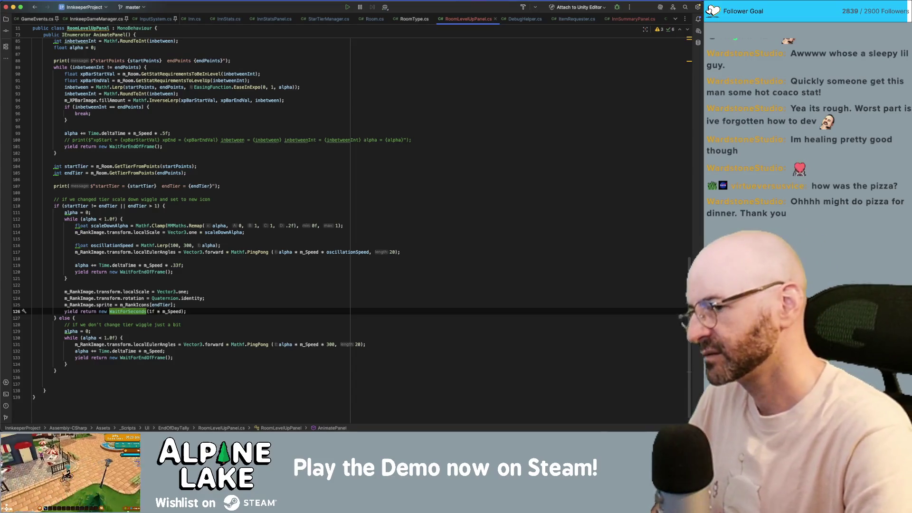
pyautogui.press('BackSpace')
pyautogui.write('/')
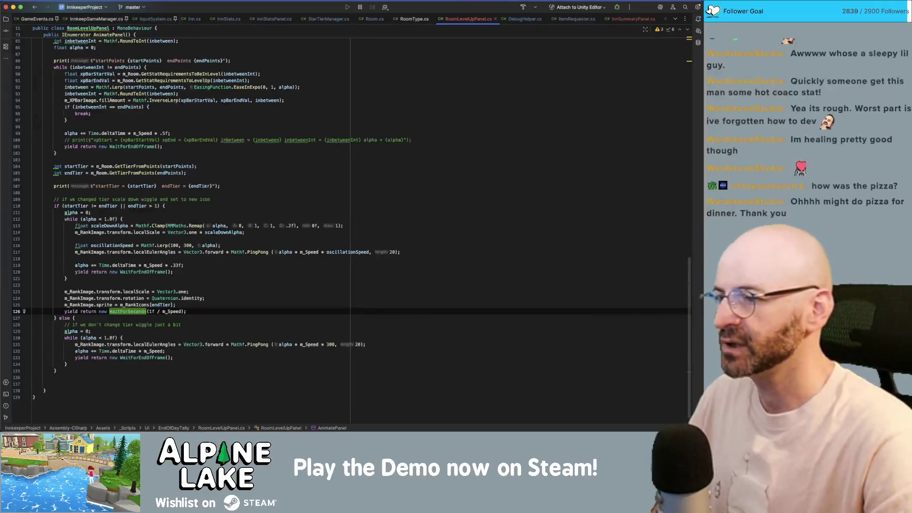
# Paste the same 1f / m_Speed pause after the else branch's small-wiggle loop.
pyautogui.click(172, 359)
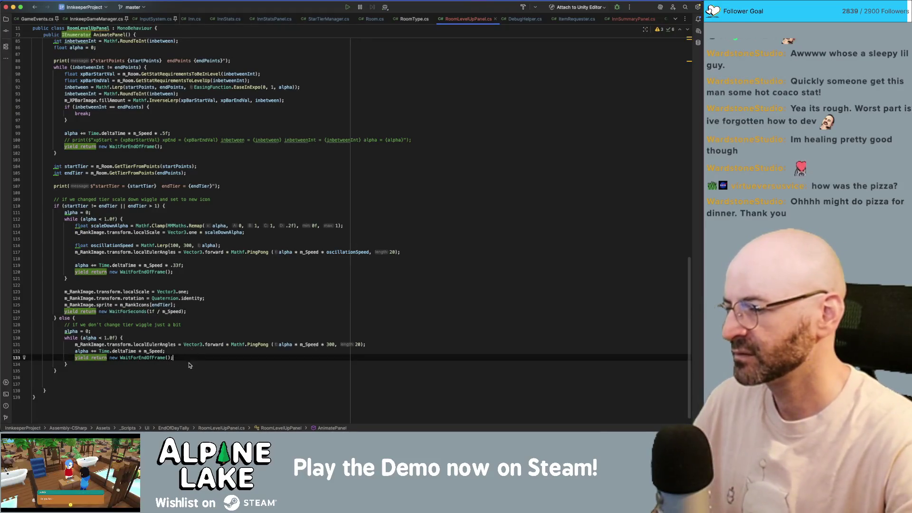
pyautogui.click(206, 315)
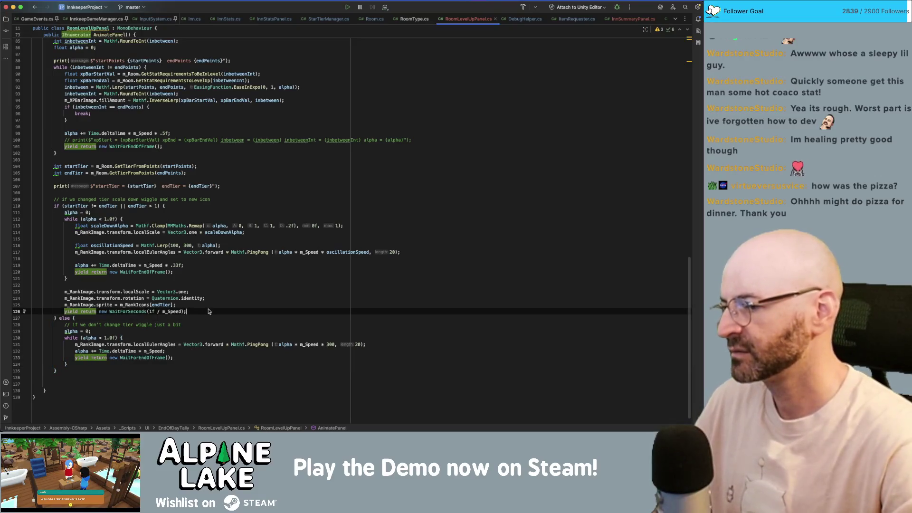
pyautogui.press('Down')
pyautogui.press('Down')
pyautogui.press('Down')
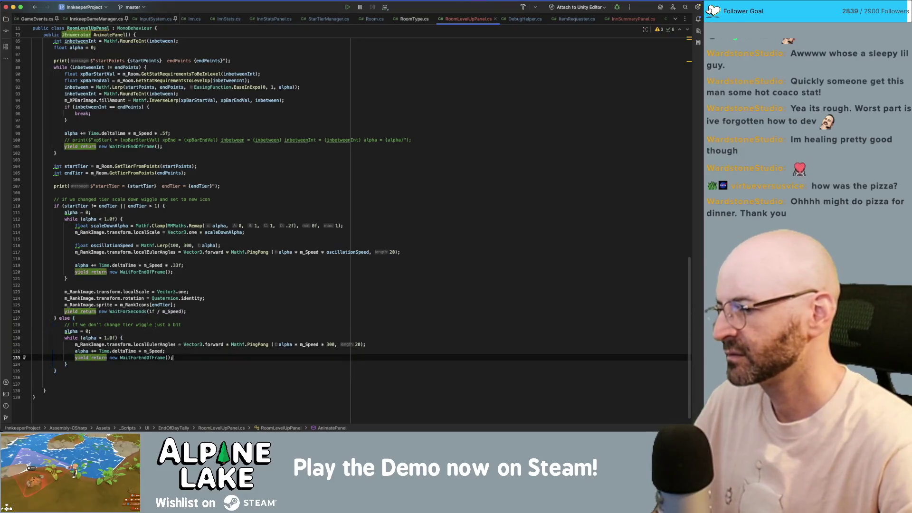
pyautogui.press('Down')
pyautogui.press('Return')
pyautogui.write('yield return new WaitForSeconds(1f / m_Speed);')
pyautogui.press('Up')
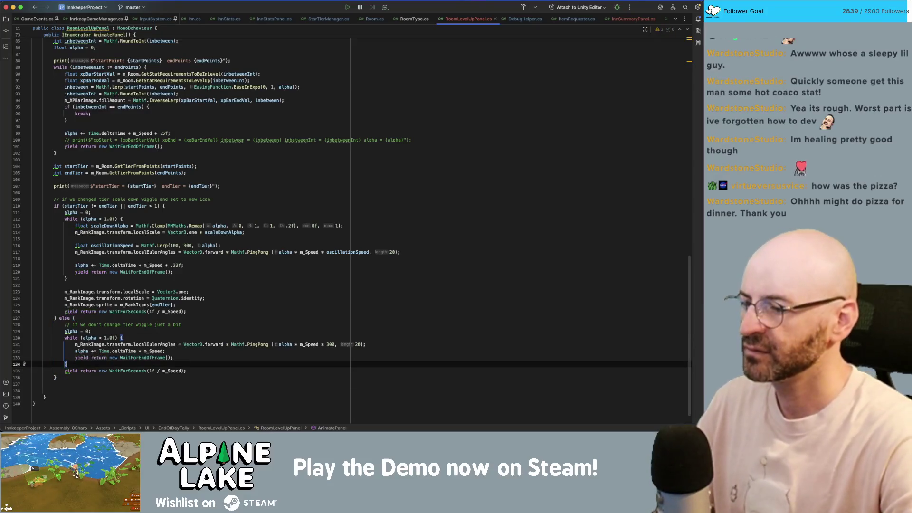
pyautogui.click(185, 344)
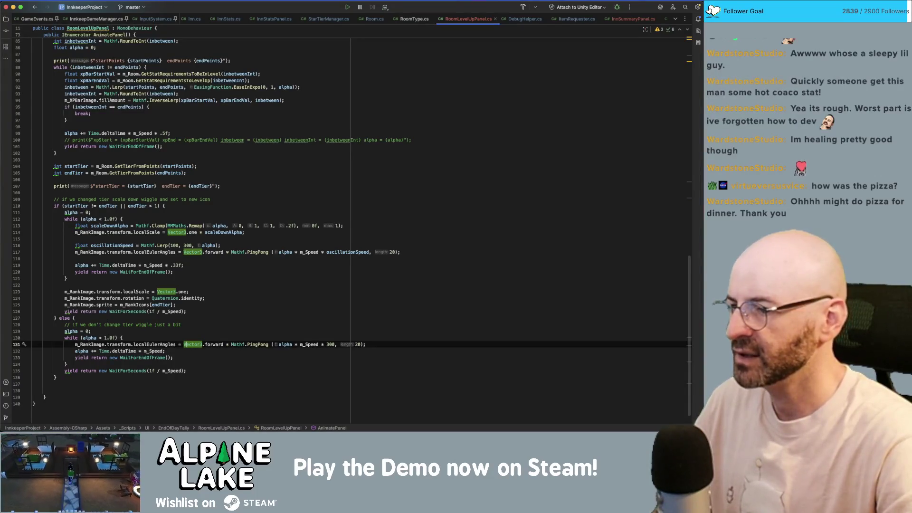
pyautogui.scroll(6, 141, 204)
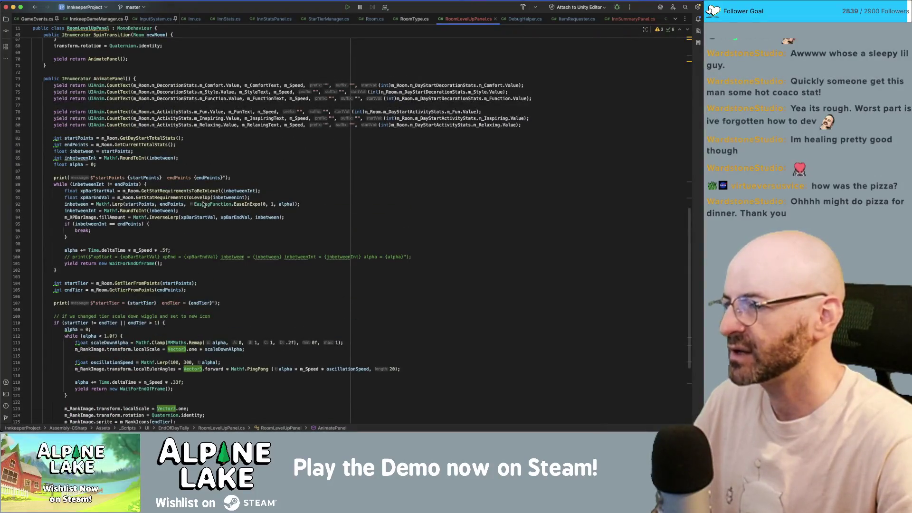
# Replace EaseInExpo with EaseInOutSine for the XP-bar Lerp on line 92.
pyautogui.click(202, 204)
pyautogui.click(238, 204)
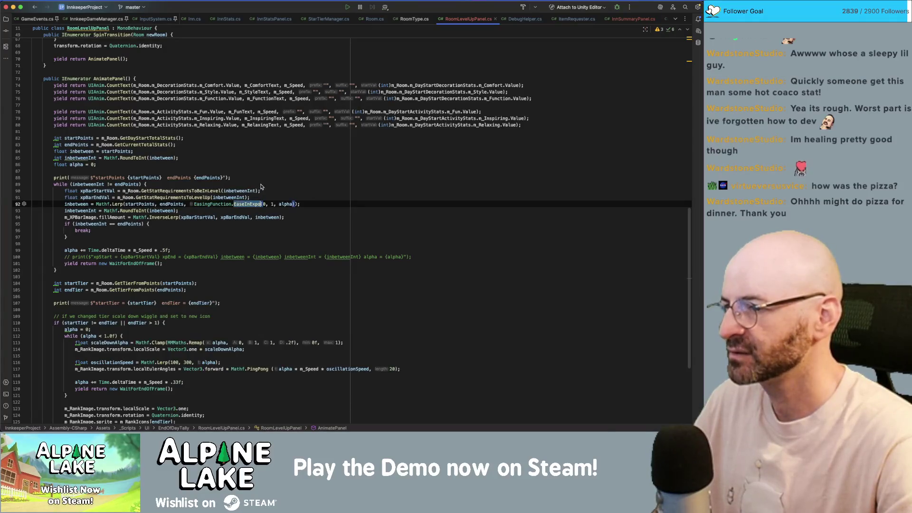
pyautogui.doubleClick(247, 205)
pyautogui.write('easy')
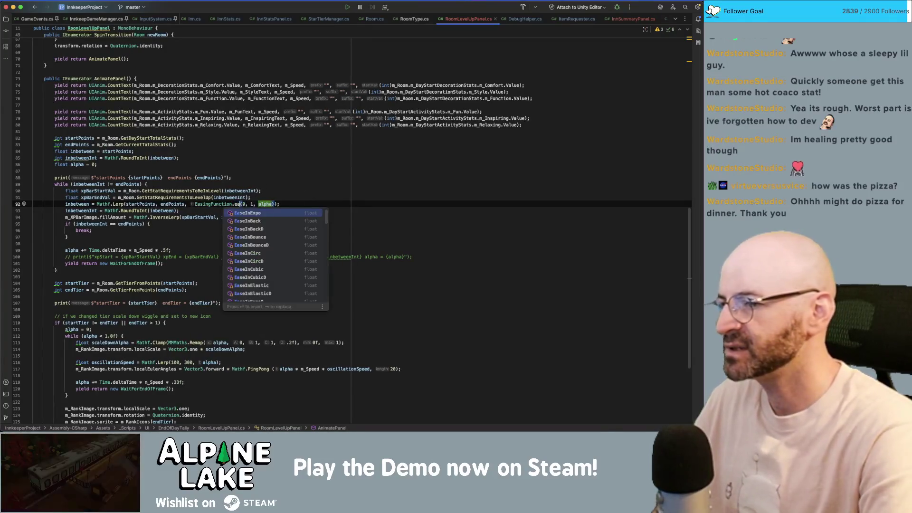
pyautogui.press('BackSpace')
pyautogui.press('BackSpace')
pyautogui.press('BackSpace')
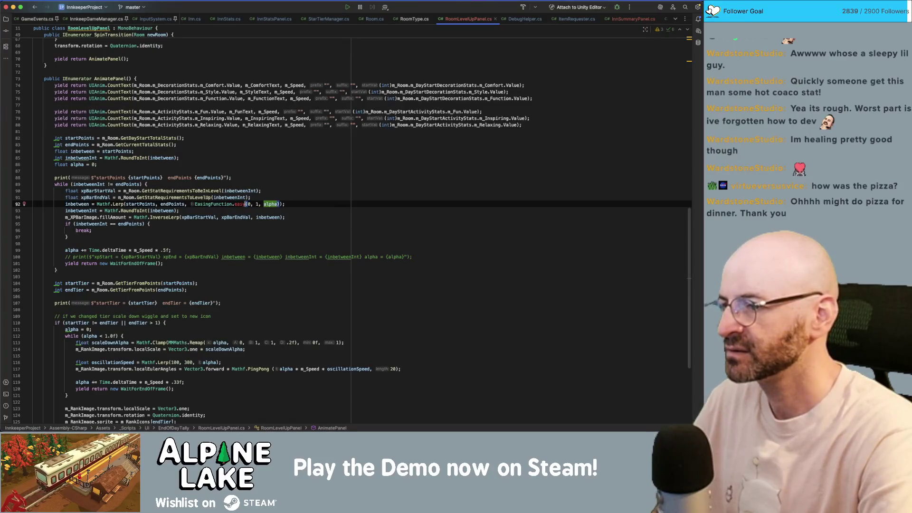
pyautogui.write('easeinout')
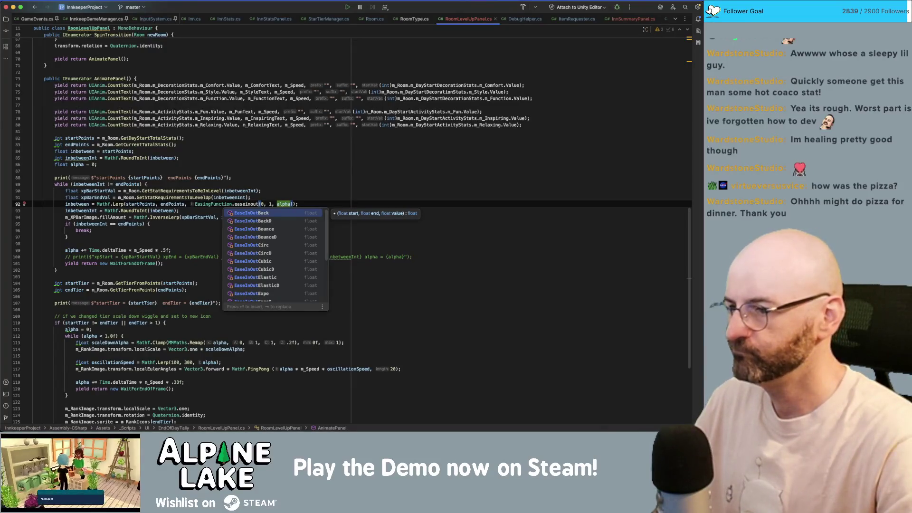
pyautogui.press('Down')
pyautogui.press('Down')
pyautogui.press('Down')
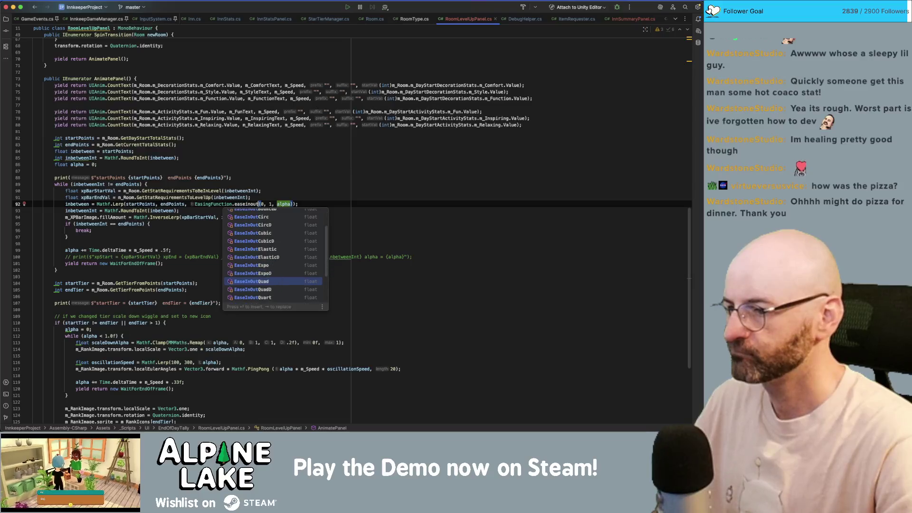
pyautogui.press('Down')
pyautogui.press('Down')
pyautogui.press('Down')
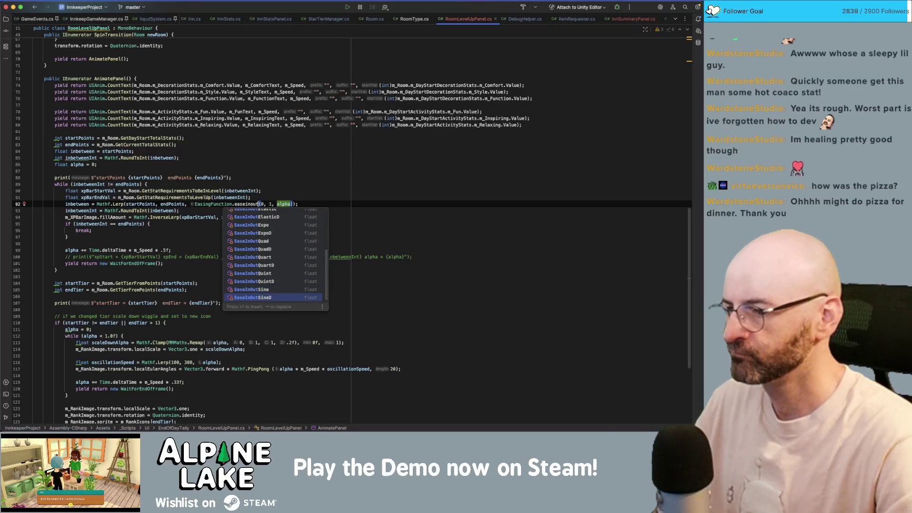
pyautogui.press('Up')
pyautogui.press('Return')
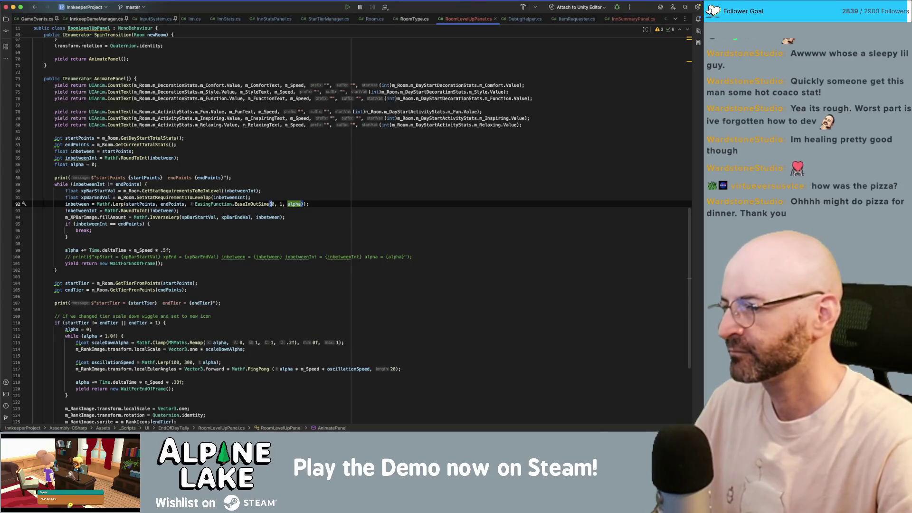
# Delete the 5 from the .5f fill-rate factor on line 99.
pyautogui.press('Down')
pyautogui.press('Down')
pyautogui.press('Down')
pyautogui.press('Left')
pyautogui.press('Left')
pyautogui.press('BackSpace')
# Make the fill factor .3f, then play the game in Unity past the Moving! tutorial popup.
pyautogui.write('3')
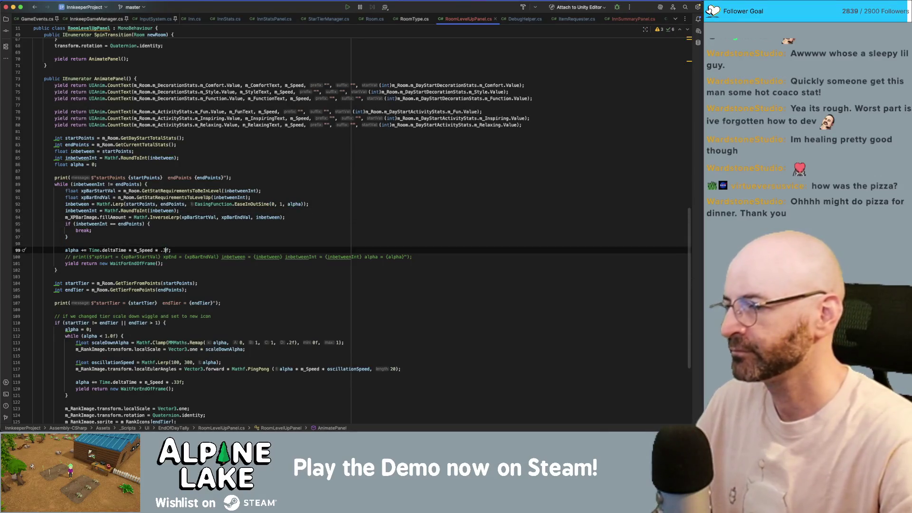
pyautogui.press('super+Tab')
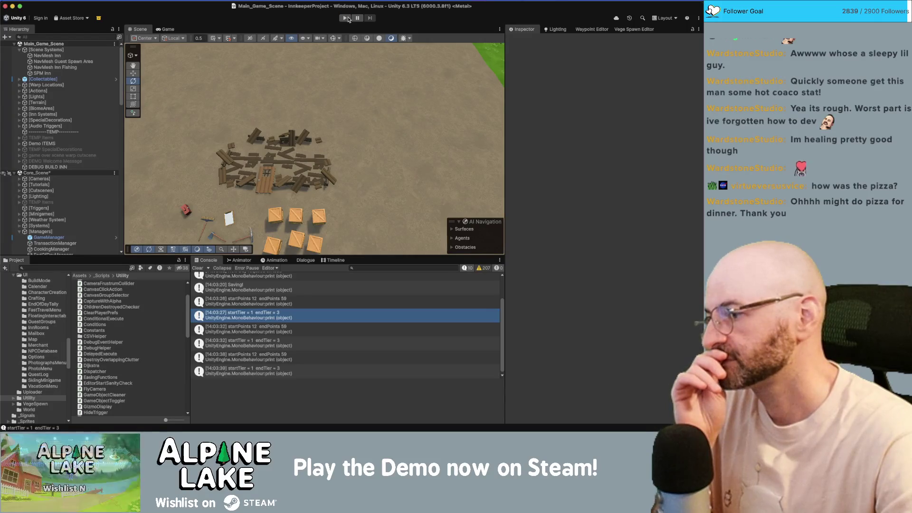
pyautogui.click(347, 19)
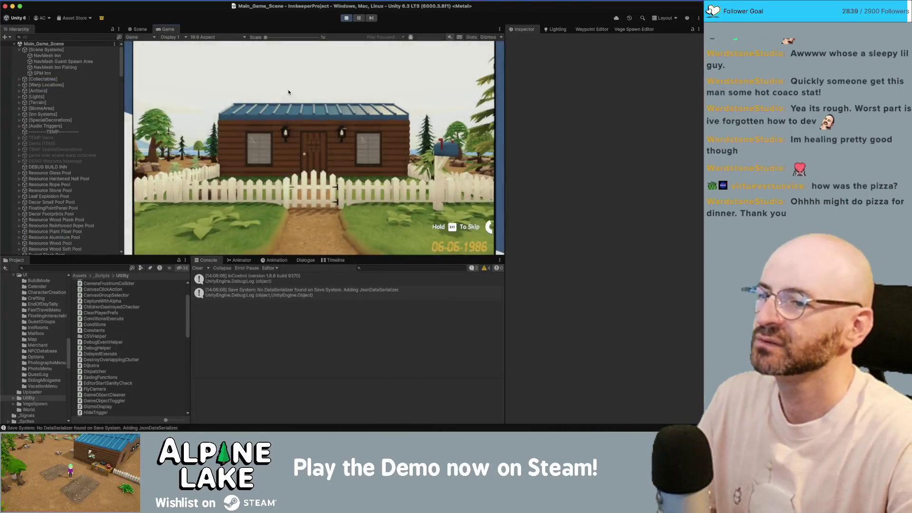
pyautogui.click(308, 181)
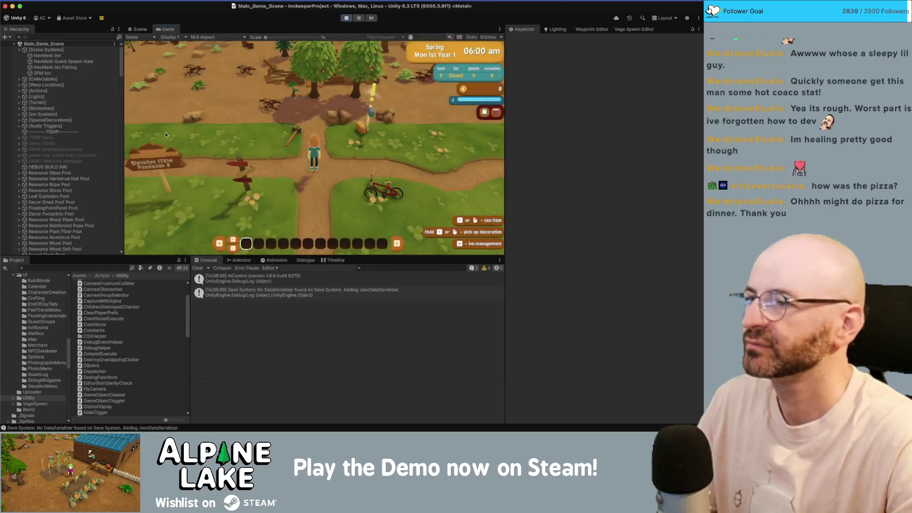
pyautogui.click(67, 169)
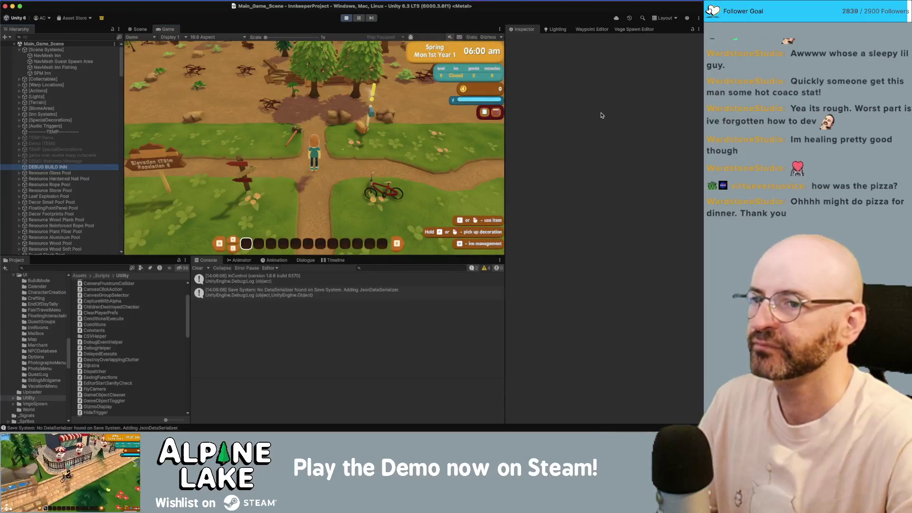
# Build the debug inn and walk the character north into it.
pyautogui.click(617, 244)
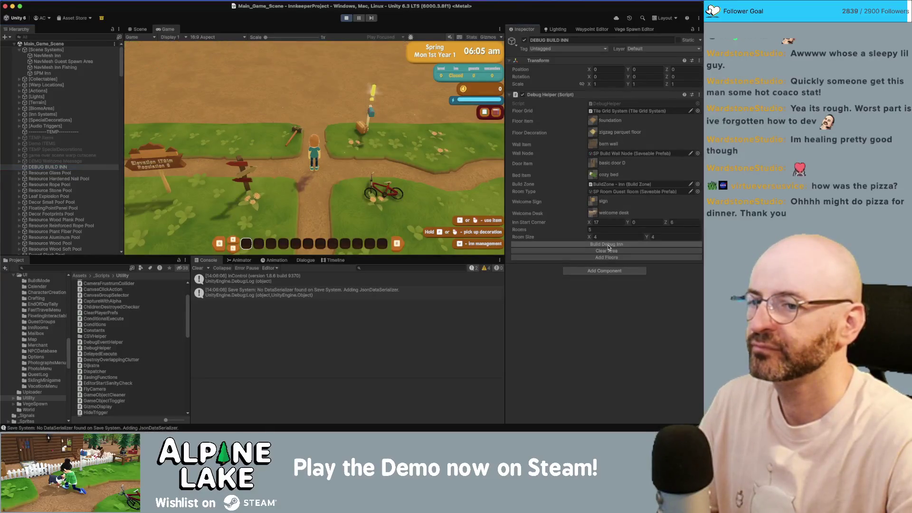
pyautogui.press('w')
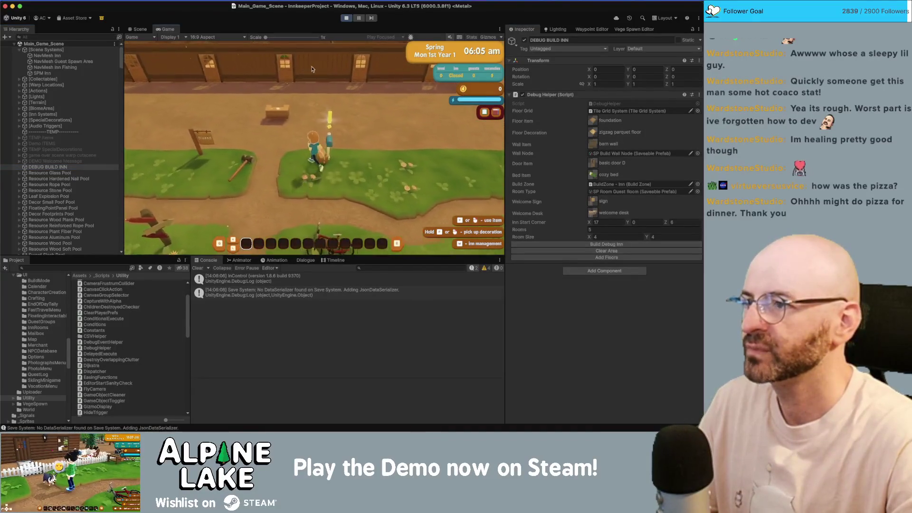
pyautogui.press('w')
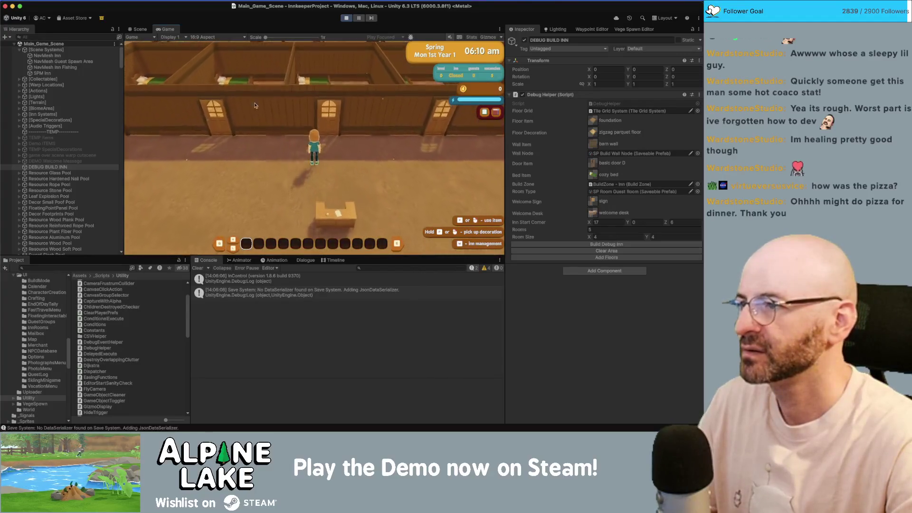
pyautogui.scroll(-10, 87, 122)
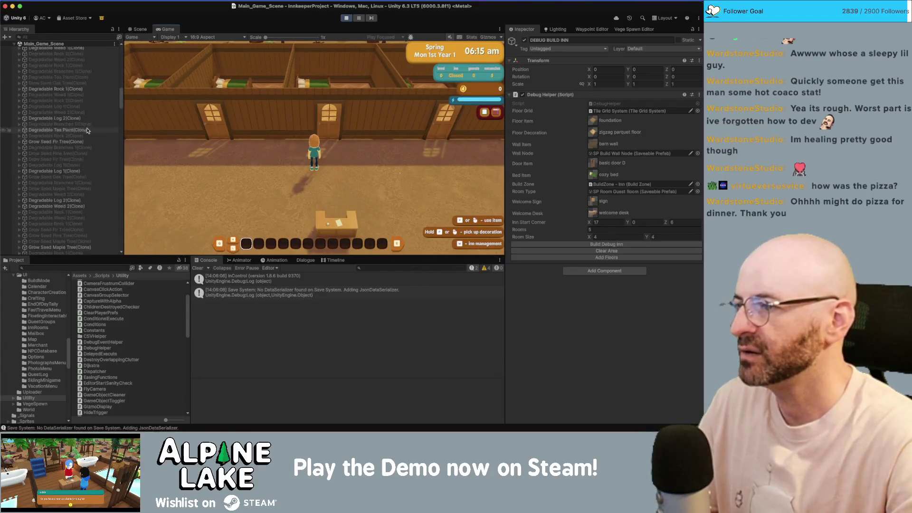
pyautogui.scroll(-10, 87, 131)
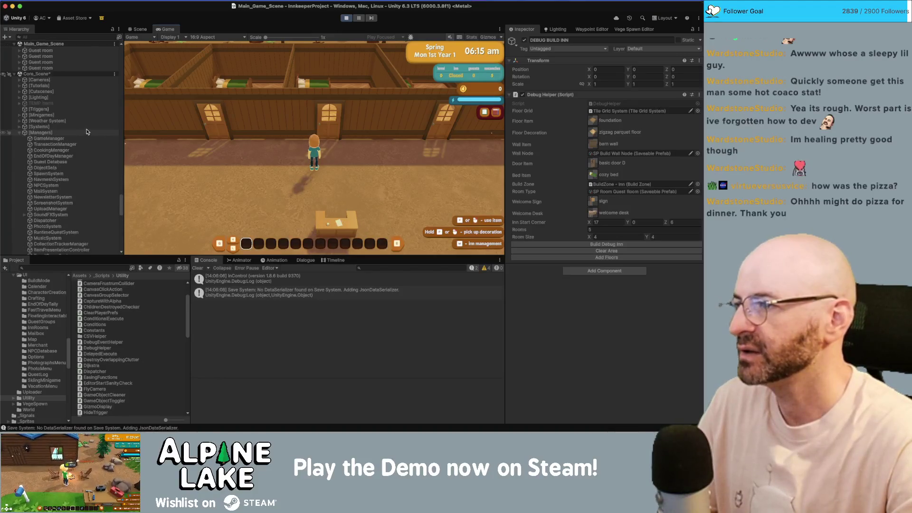
# Set a Decor Bed Single B(Clone) bed's Comfort base value to 50.
pyautogui.click(81, 167)
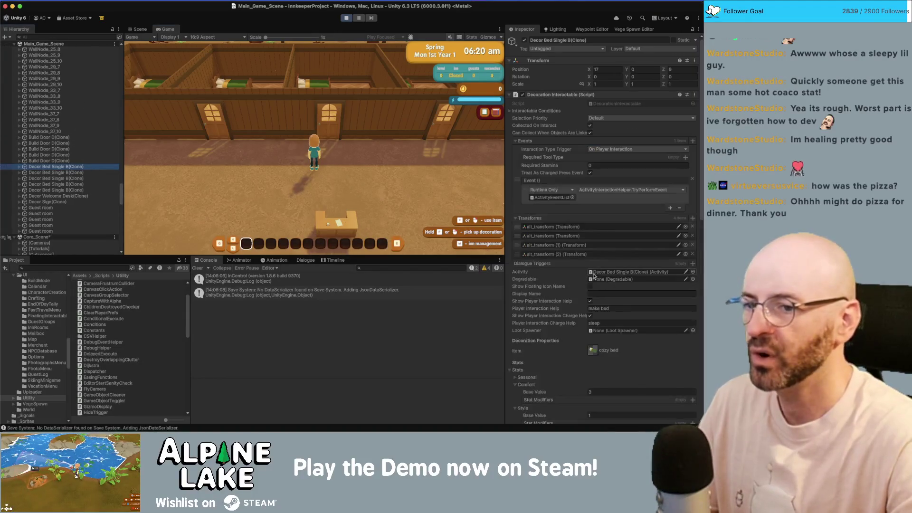
pyautogui.click(597, 392)
pyautogui.write('50')
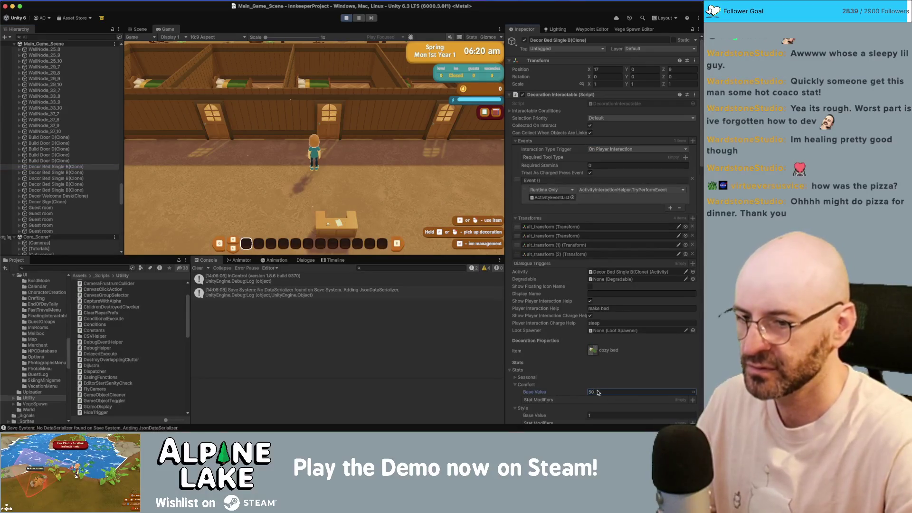
pyautogui.click(241, 84)
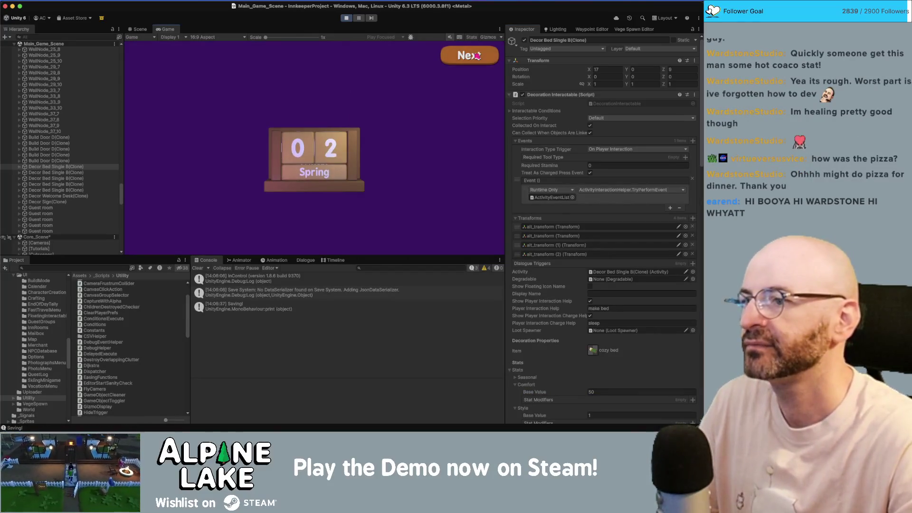
# Click through the Summary and Inn Summary room cards to watch the rank animations, then stop play.
pyautogui.click(476, 56)
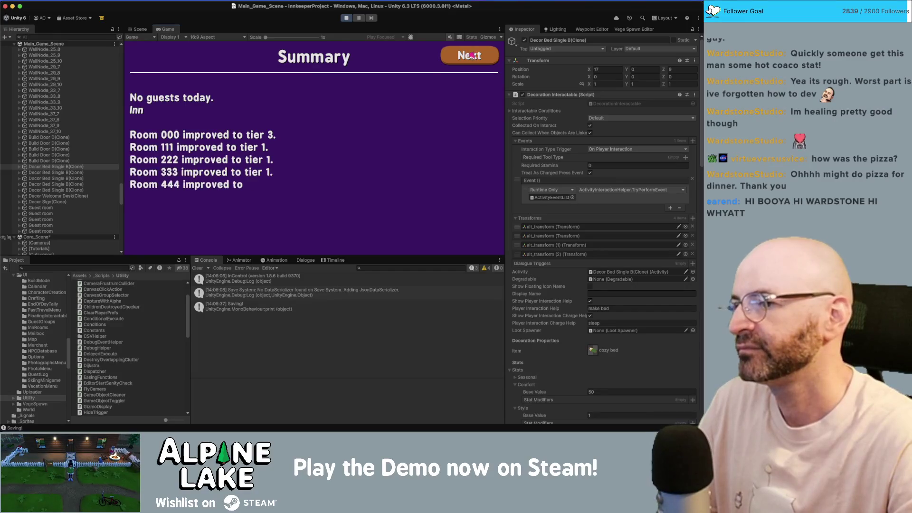
pyautogui.click(468, 55)
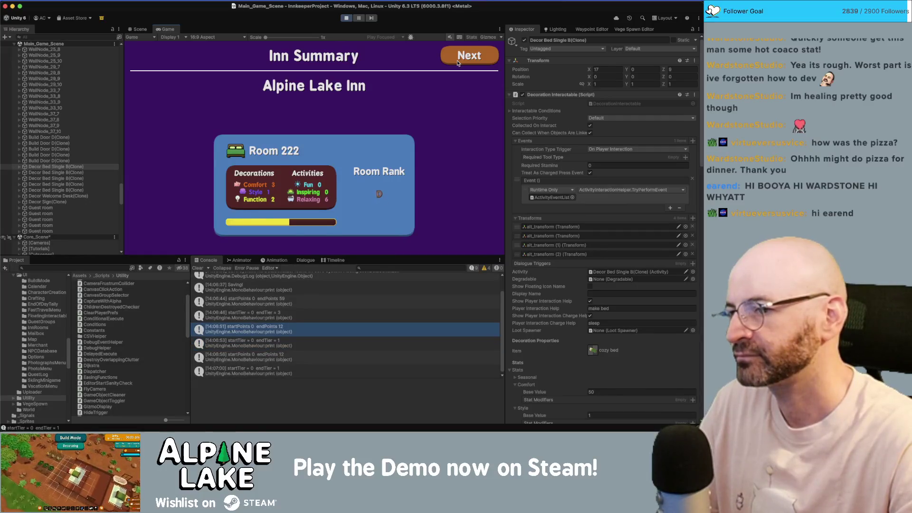
pyautogui.click(457, 63)
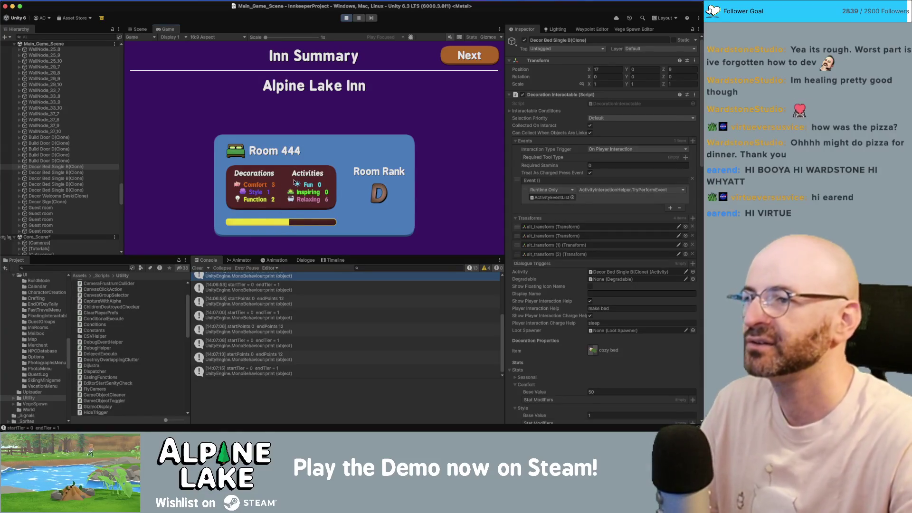
pyautogui.click(348, 18)
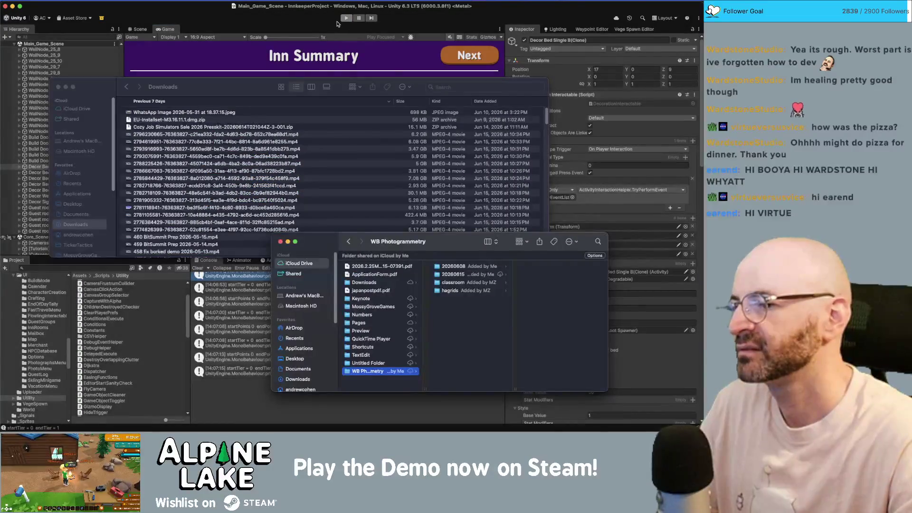
# On line 110, make the condition read startTier != endTier && endTier > 1, then recompile in Unity.
pyautogui.press('super+Tab')
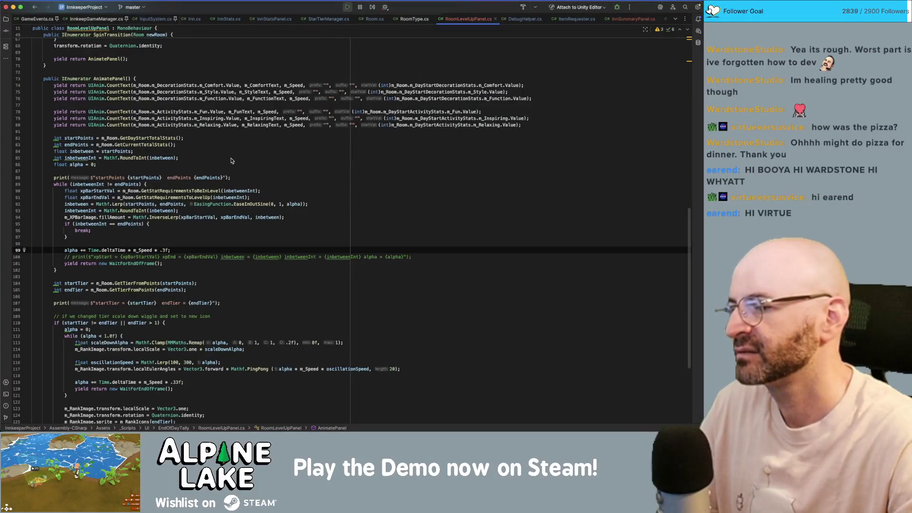
pyautogui.scroll(5, 231, 161)
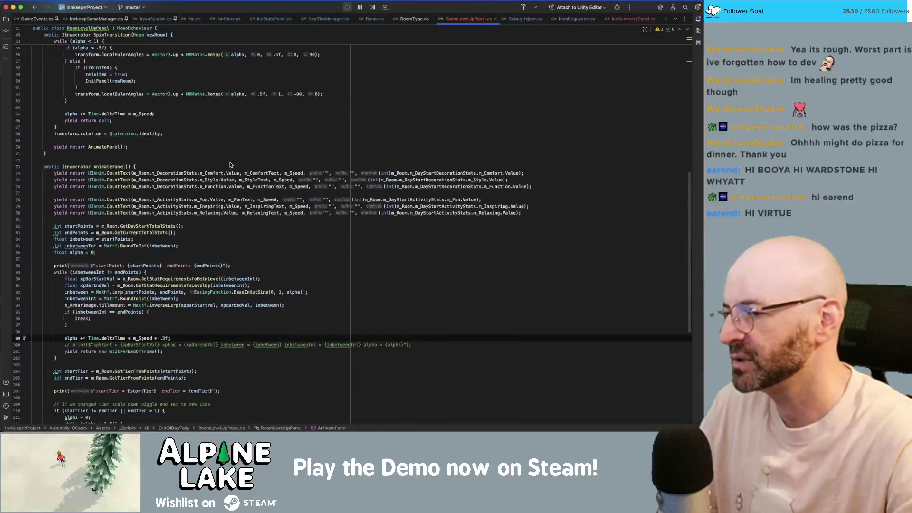
pyautogui.scroll(-10, 190, 196)
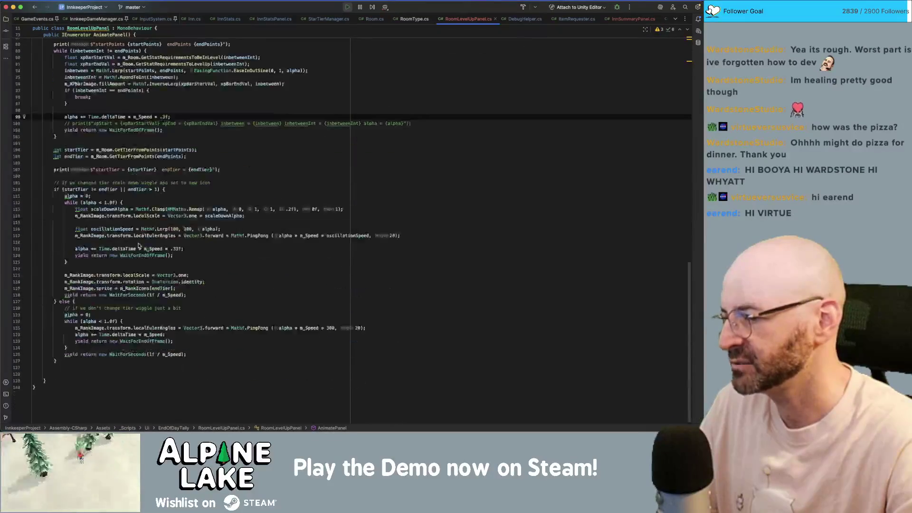
pyautogui.click(124, 189)
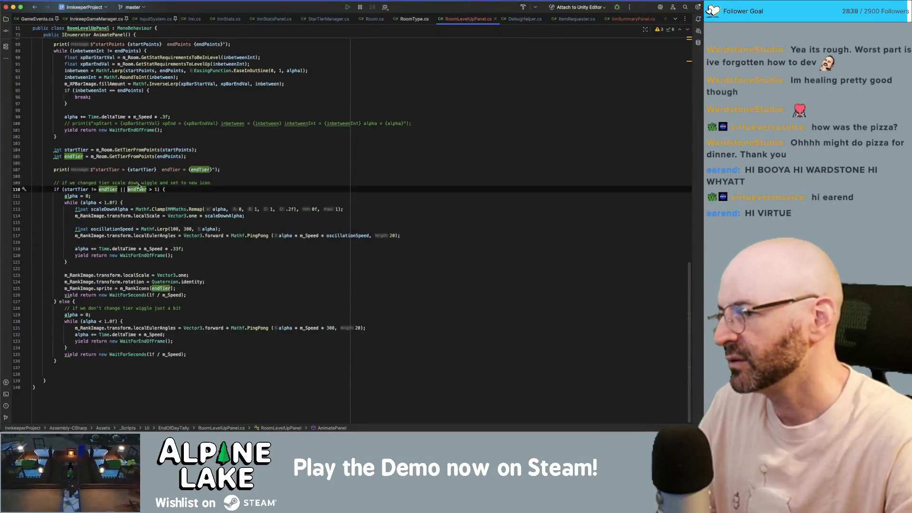
pyautogui.hotkey('shift', 'Left')
pyautogui.hotkey('shift', 'Left')
pyautogui.write('&&')
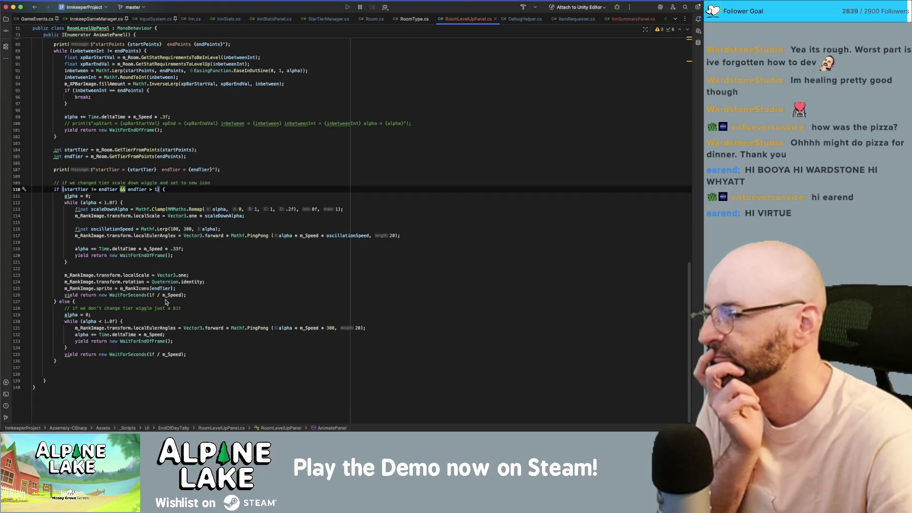
pyautogui.moveTo(165, 298)
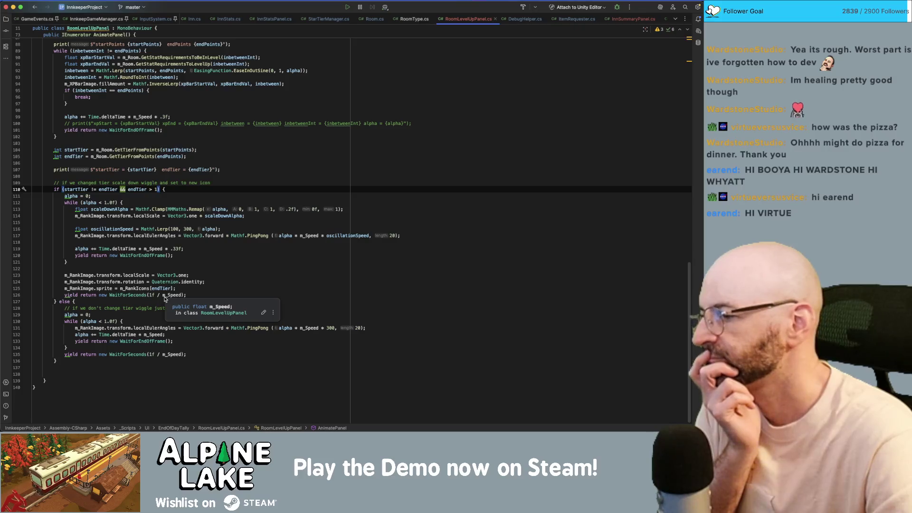
pyautogui.press('super+Tab')
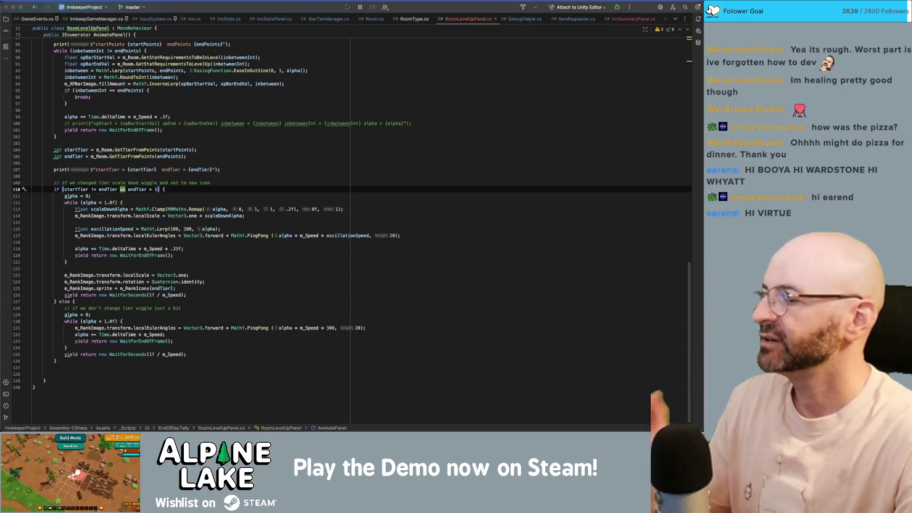
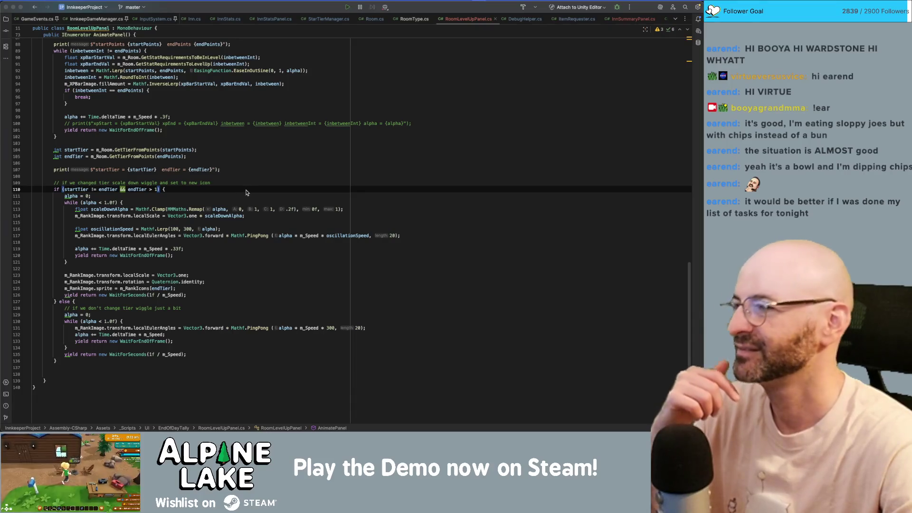
# Review the end of the XP loop, the tier wiggle comment and the tier print statement.
pyautogui.click(266, 137)
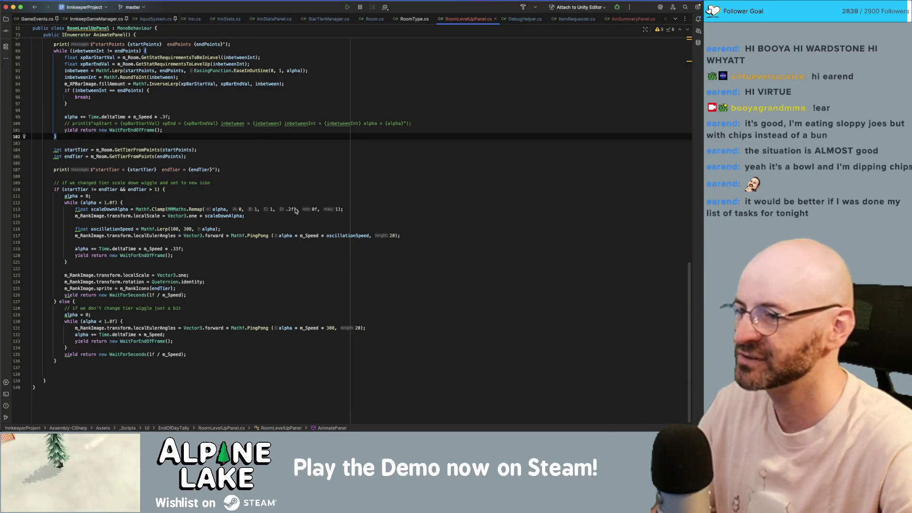
pyautogui.click(305, 183)
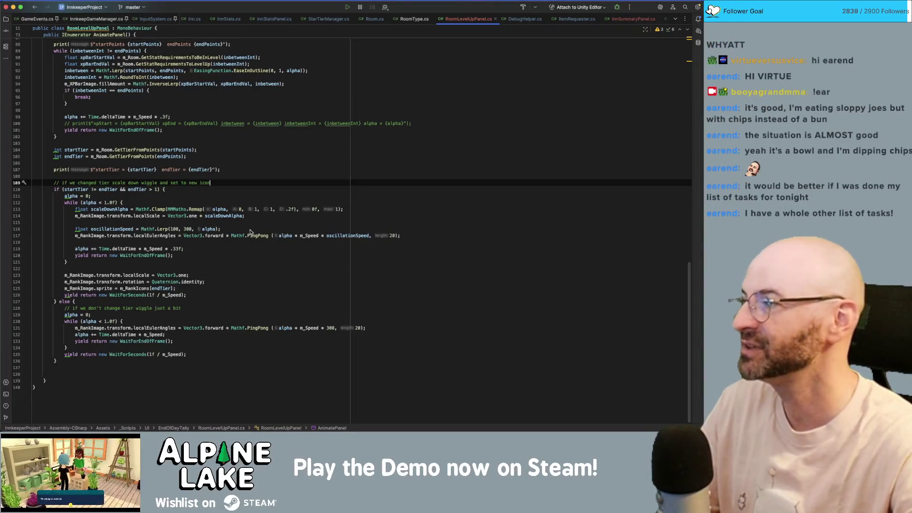
pyautogui.click(267, 156)
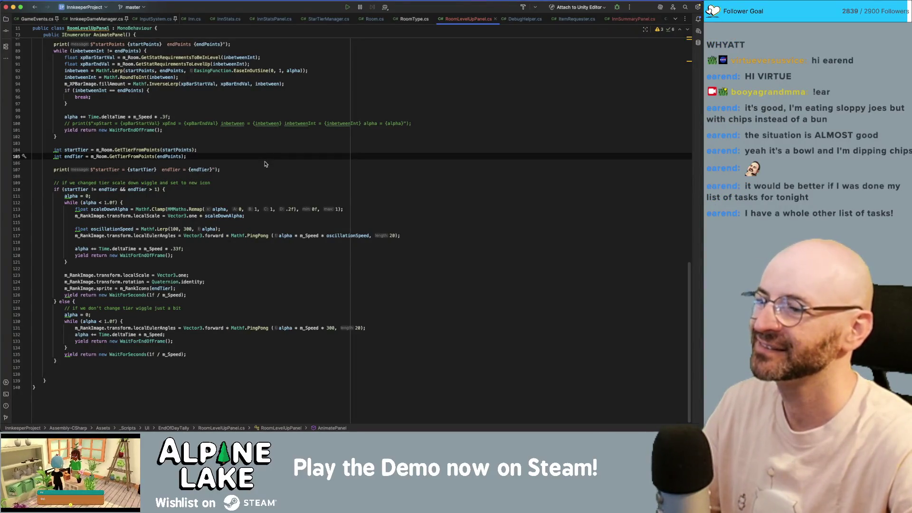
pyautogui.click(264, 163)
pyautogui.click(264, 170)
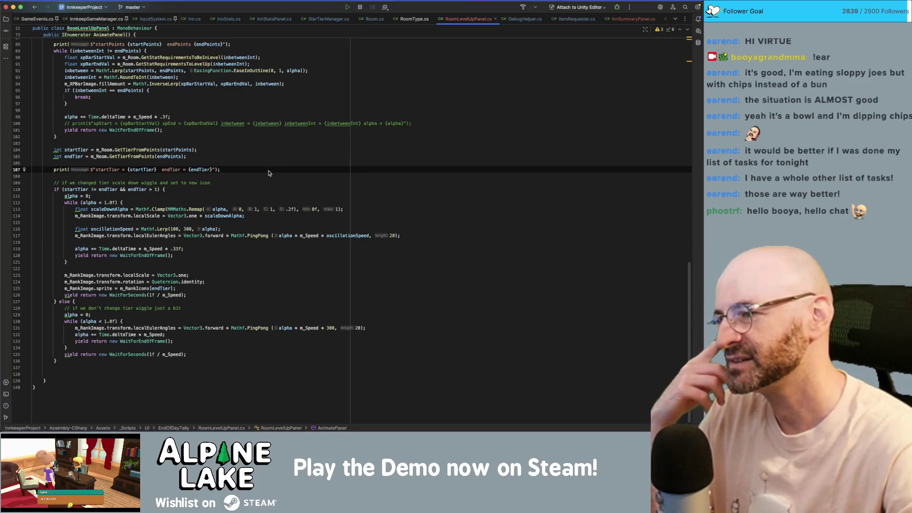
pyautogui.click(267, 175)
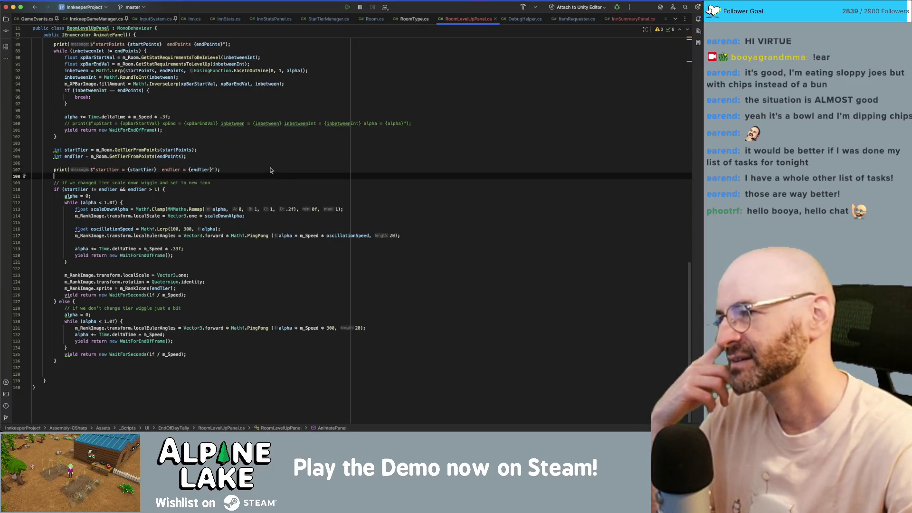
pyautogui.click(269, 170)
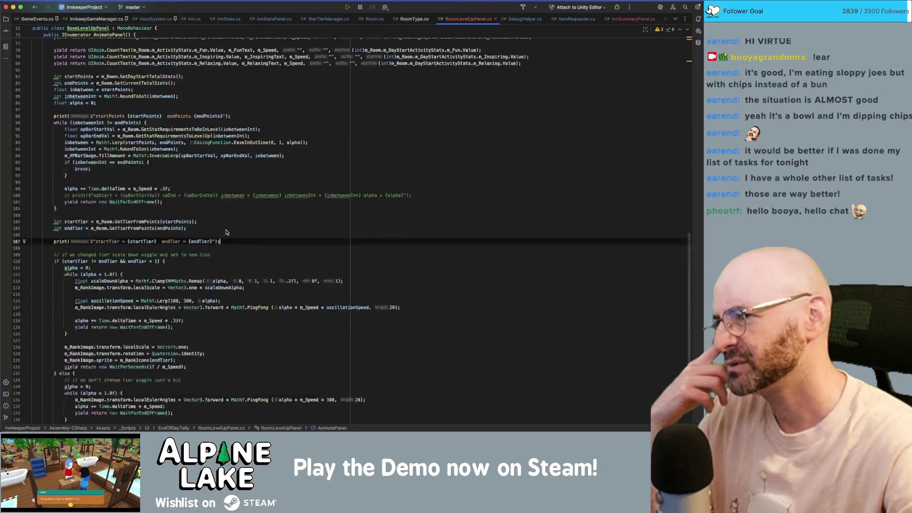
# Check EaseInOutSine's definition and where alpha, inbetween and startPoints are used in AnimatePanel.
pyautogui.scroll(4, 221, 219)
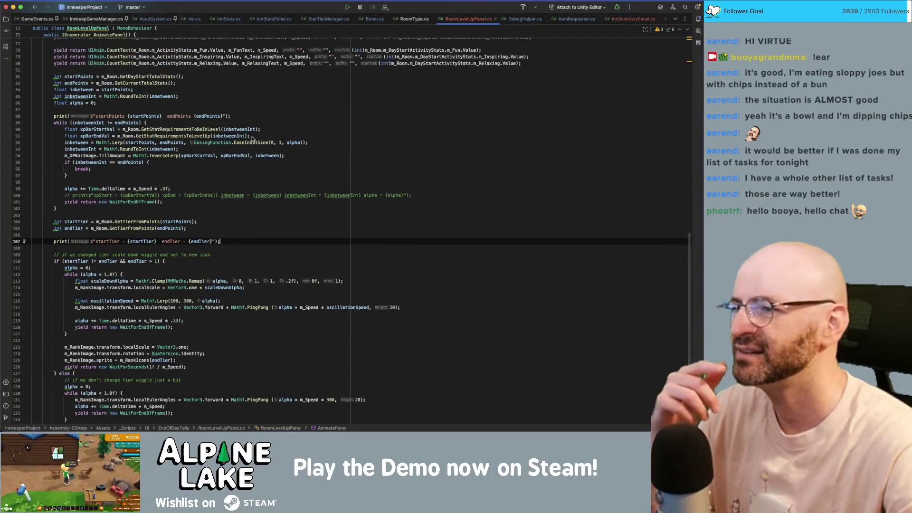
pyautogui.doubleClick(251, 142)
pyautogui.moveTo(251, 142)
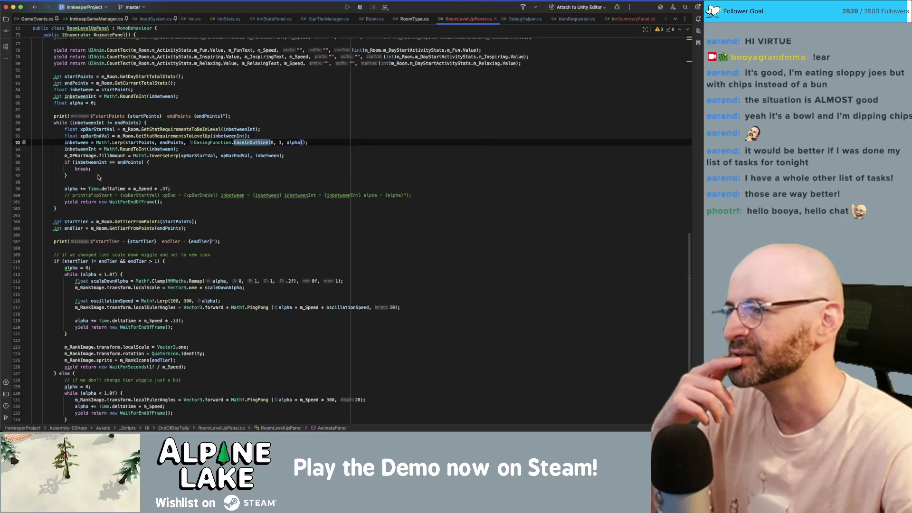
pyautogui.click(74, 186)
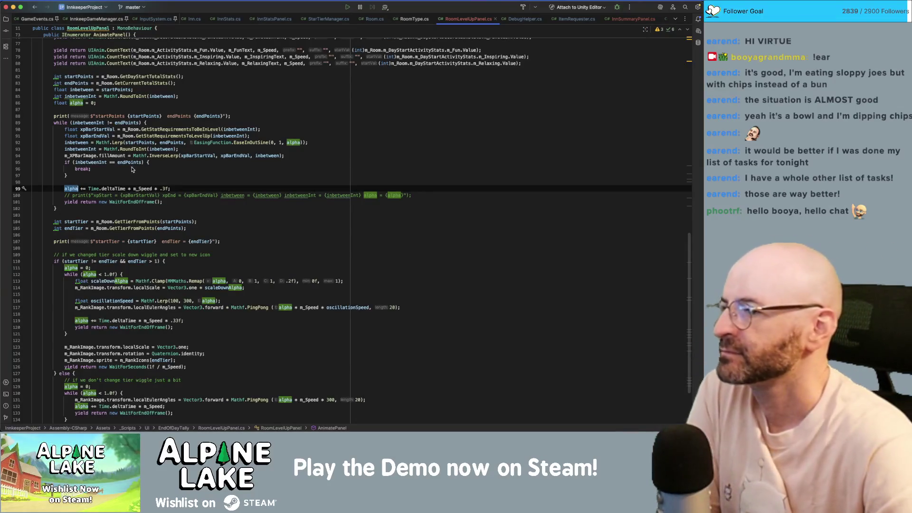
pyautogui.click(70, 143)
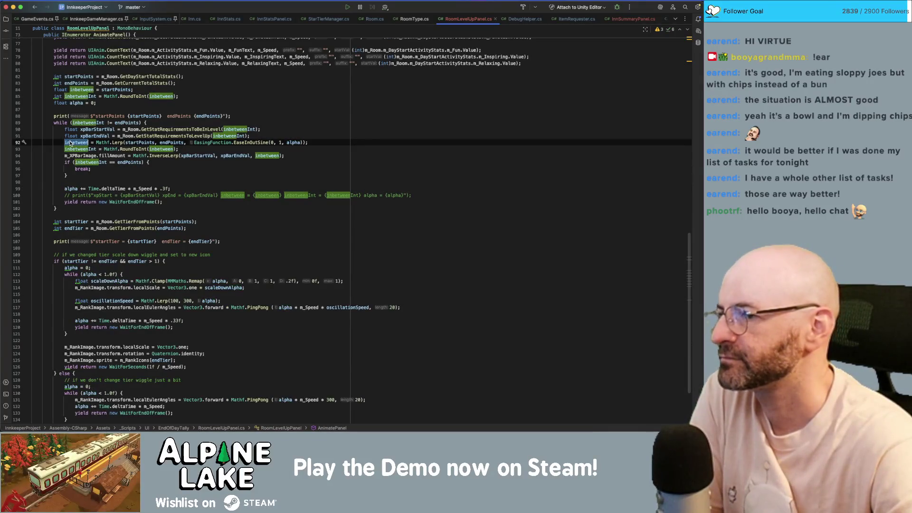
pyautogui.moveTo(70, 144)
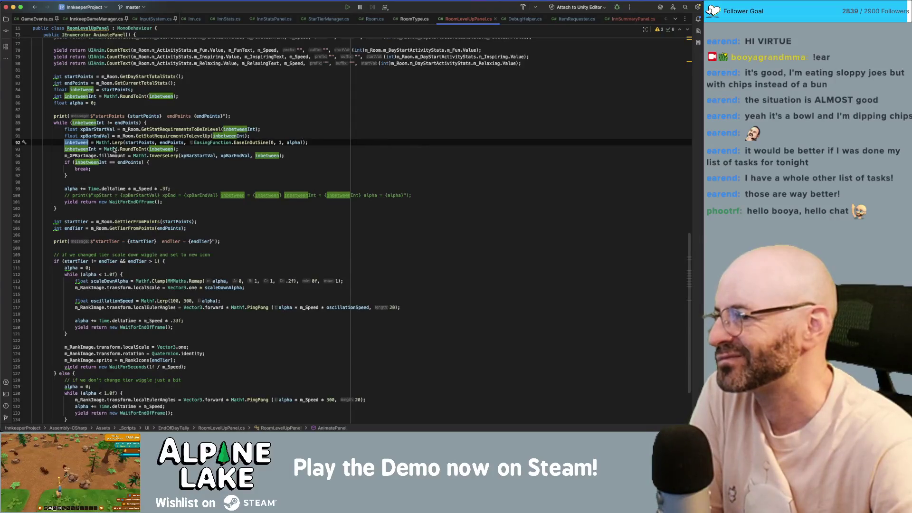
pyautogui.moveTo(114, 151)
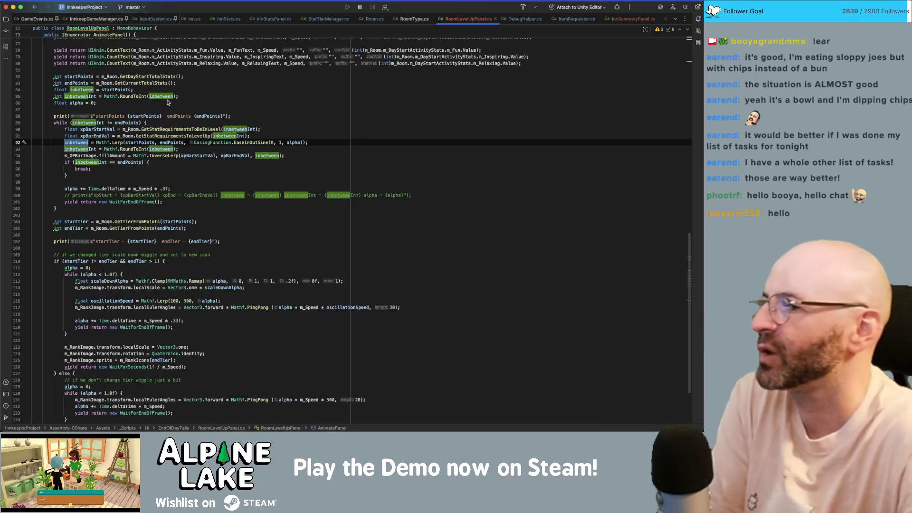
pyautogui.click(133, 141)
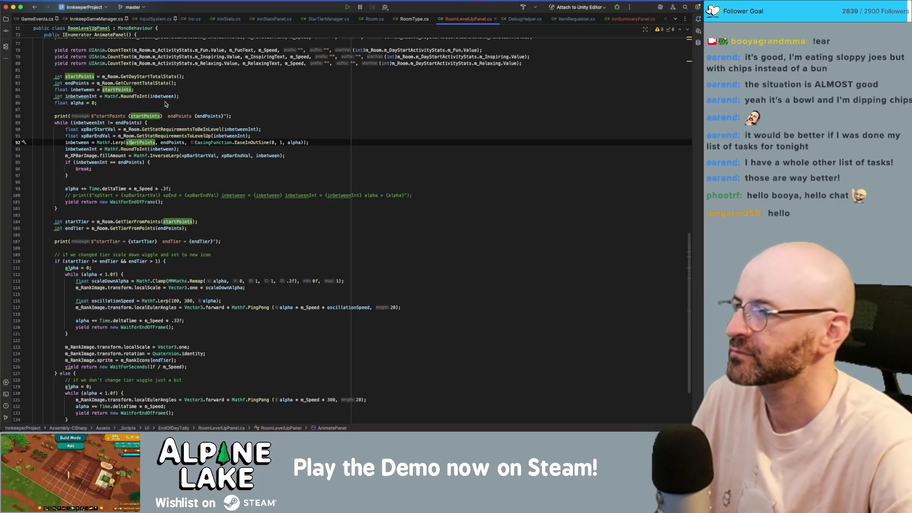
# Move the inbetween Lerp and inbetweenInt lines up, adding blank lines before the XP bar fill and break check.
pyautogui.press('Home')
pyautogui.hotkey('alt', 'shift', 'Up')
pyautogui.hotkey('alt', 'shift', 'Up')
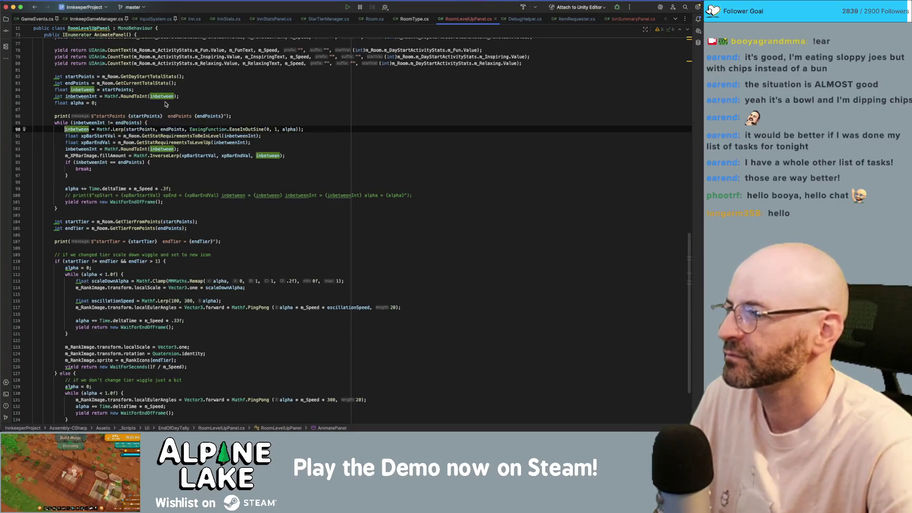
pyautogui.hotkey('shift', 'Return')
pyautogui.click(65, 155)
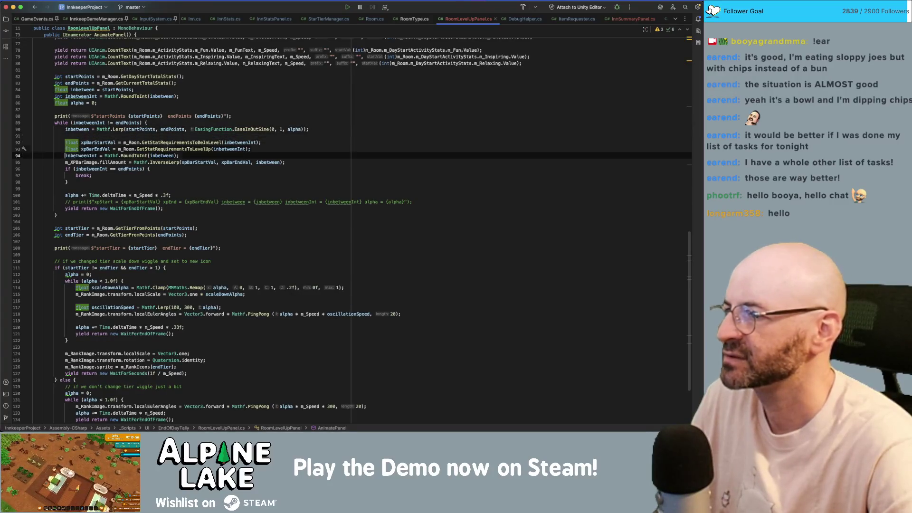
pyautogui.hotkey('alt', 'shift', 'Up')
pyautogui.hotkey('alt', 'shift', 'Up')
pyautogui.hotkey('alt', 'shift', 'Up')
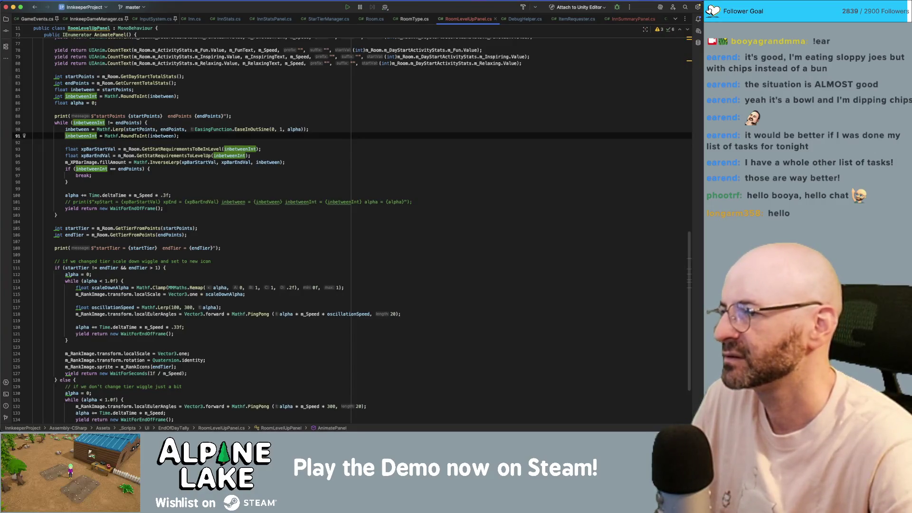
pyautogui.click(65, 162)
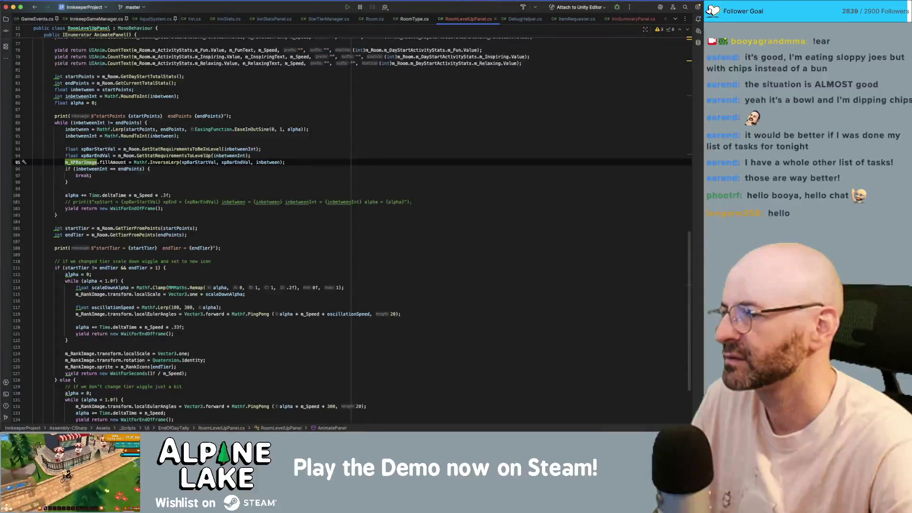
pyautogui.press('Return')
pyautogui.press('Down')
pyautogui.press('Return')
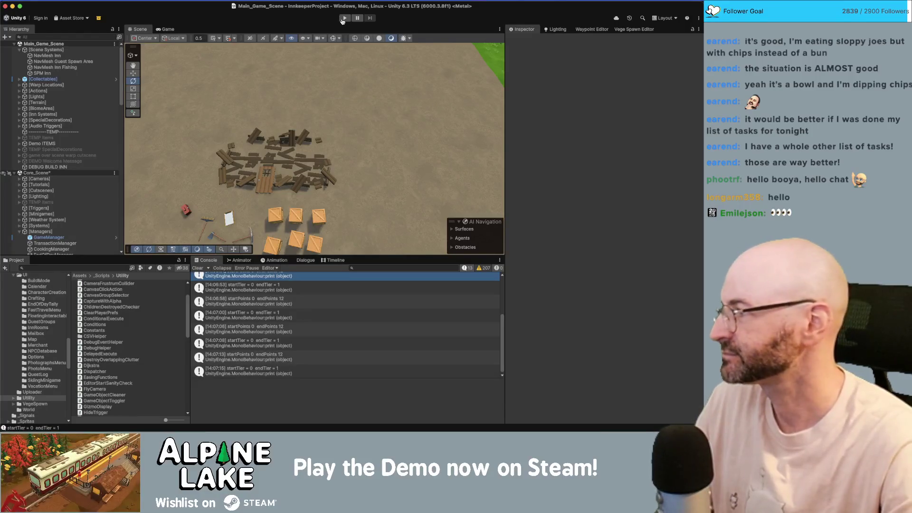
# Return to the Unity Editor and press Play to run the game.
pyautogui.press('super+Tab')
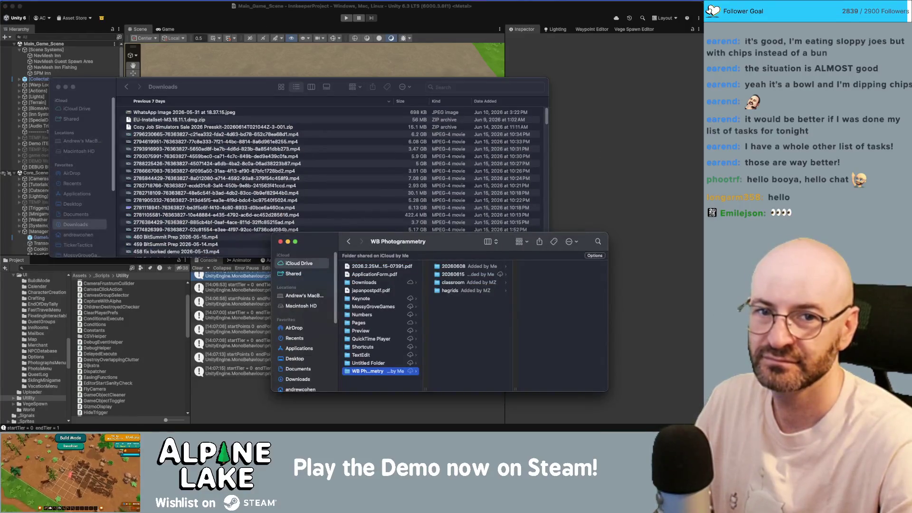
pyautogui.press('super+Tab')
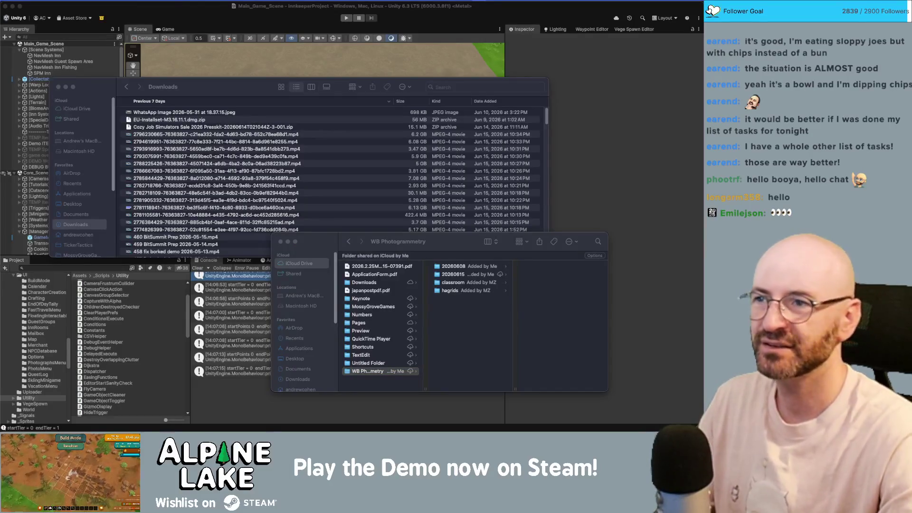
pyautogui.click(215, 20)
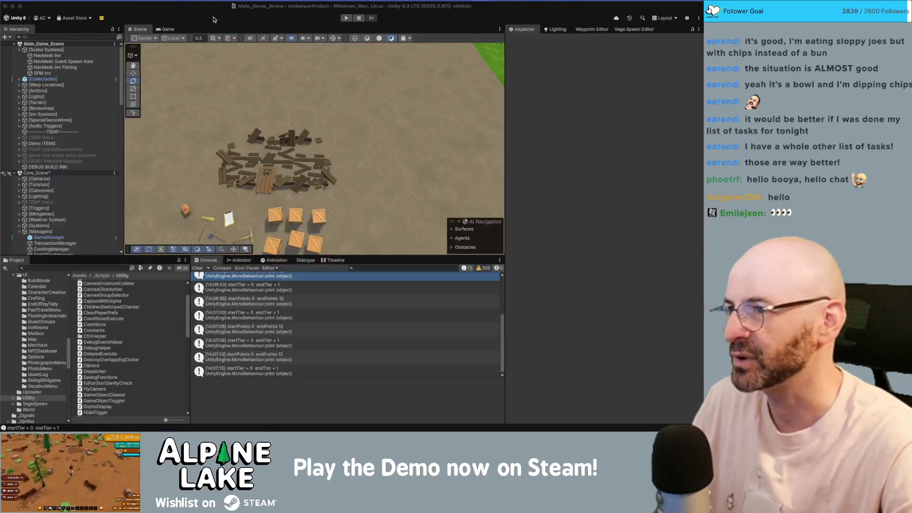
pyautogui.click(345, 18)
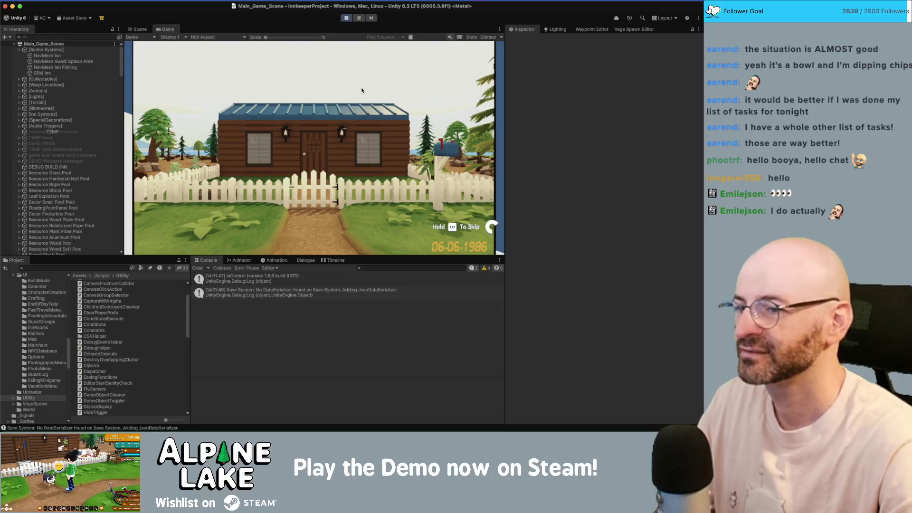
# Dismiss the Moving! tutorial and build the debug inn from the DEBUG BUILD INN object.
pyautogui.click(314, 179)
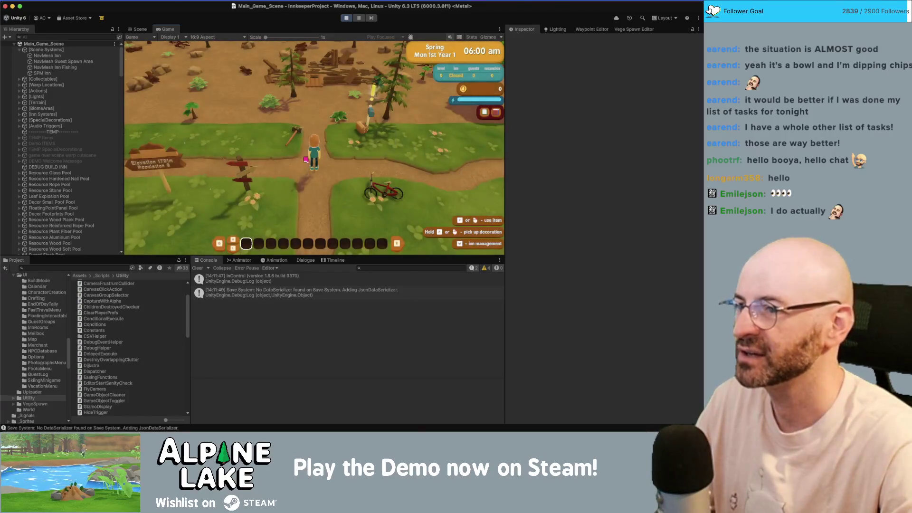
pyautogui.press('w')
pyautogui.scroll(-10, 57, 143)
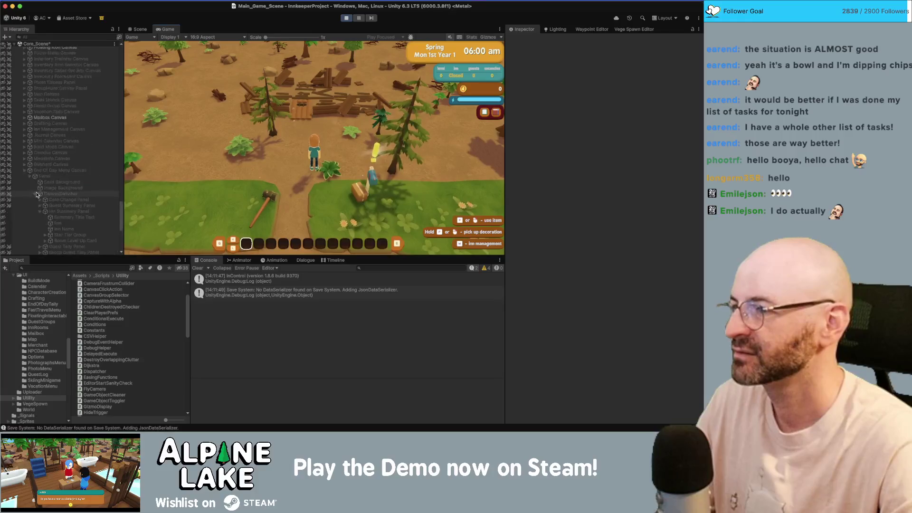
pyautogui.scroll(15, 57, 142)
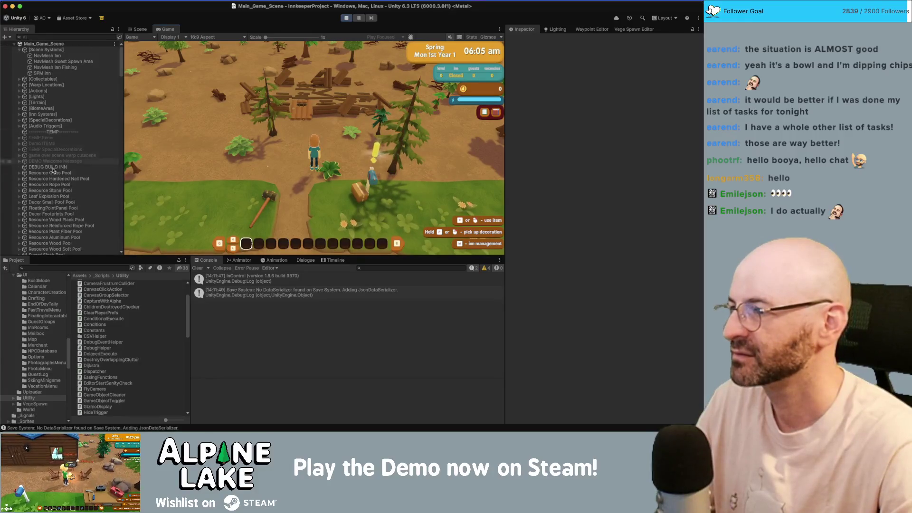
pyautogui.click(47, 169)
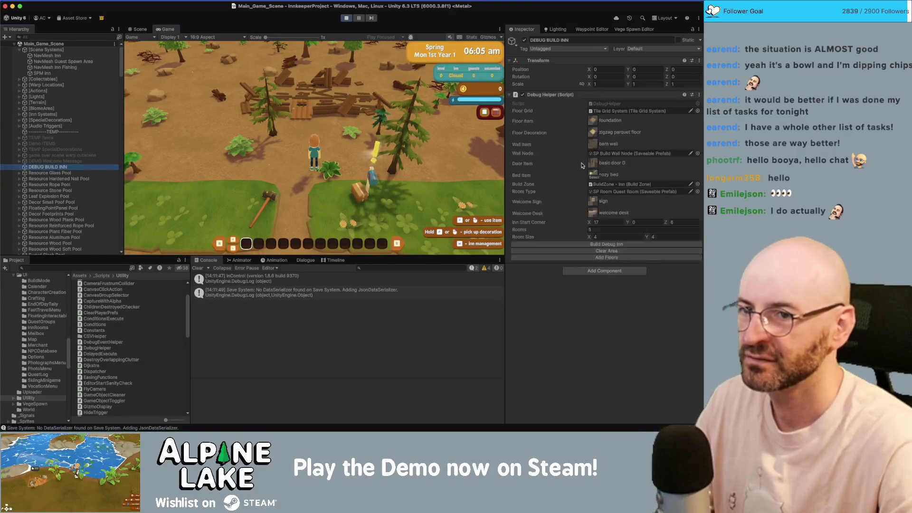
pyautogui.click(605, 244)
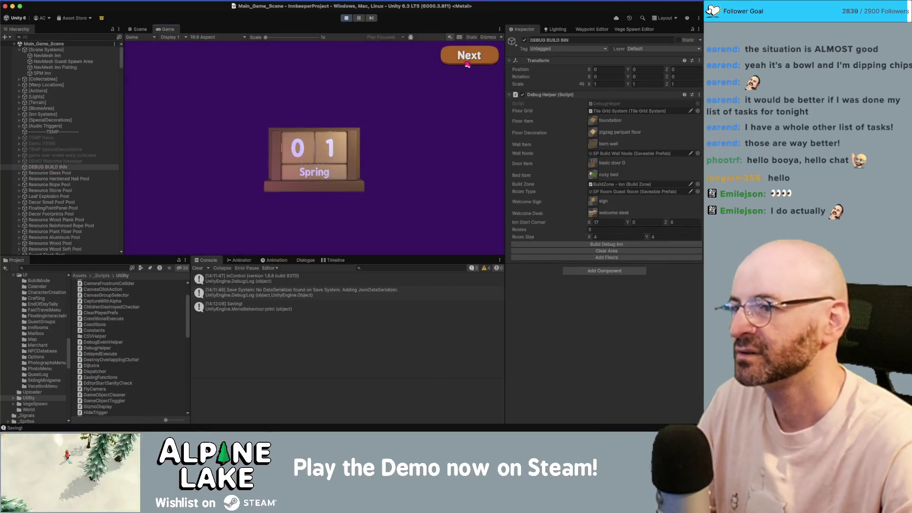
# Advance past the day card to the Inn Summary room cards, then stop play mode.
pyautogui.click(467, 63)
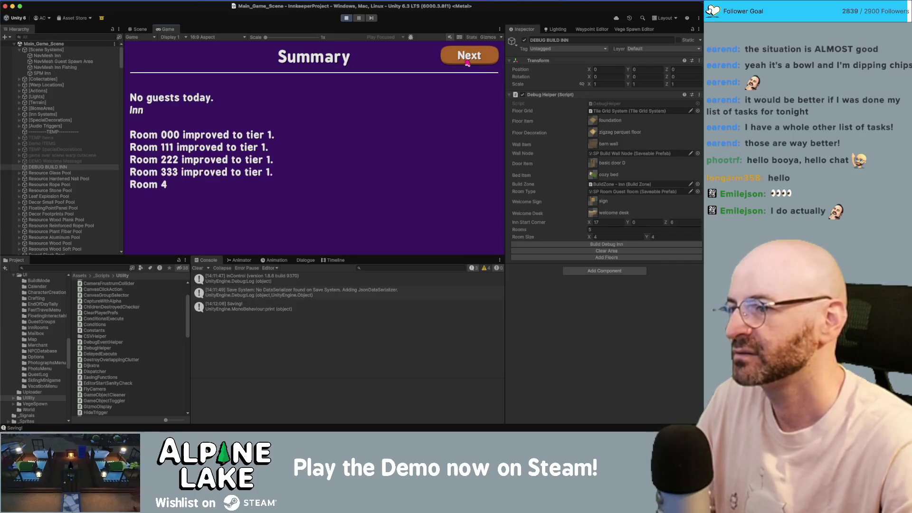
pyautogui.click(466, 63)
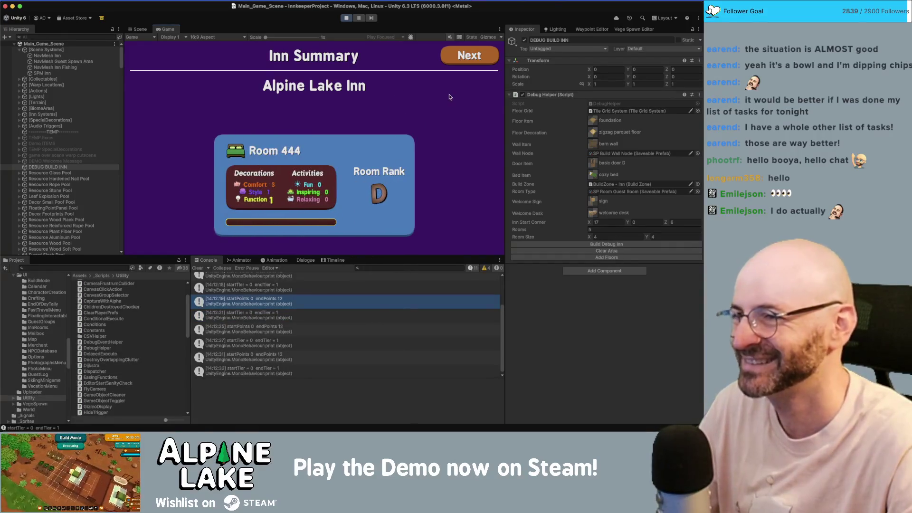
pyautogui.click(349, 19)
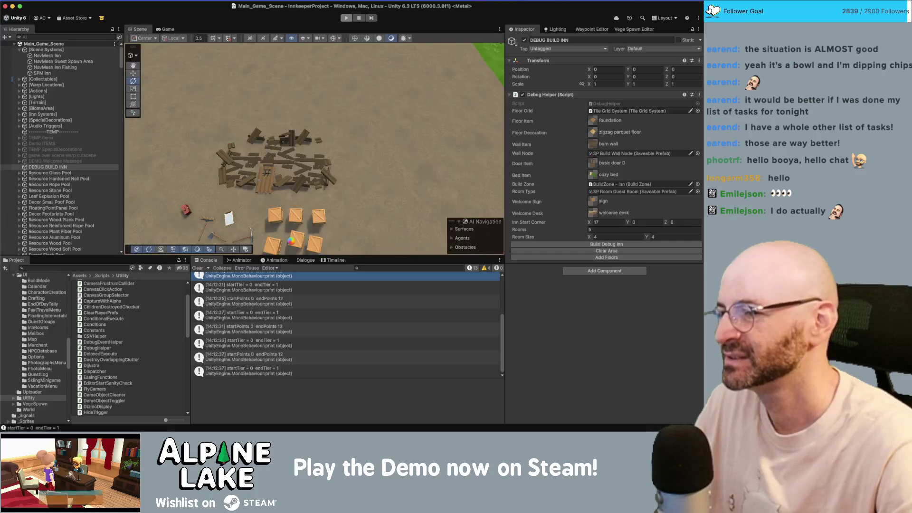
# In RoomLevelUpPanel.cs, change the Mathf.PingPong wiggle multiplier from 300 to 50.
pyautogui.press('super+Tab')
pyautogui.press('super+Tab')
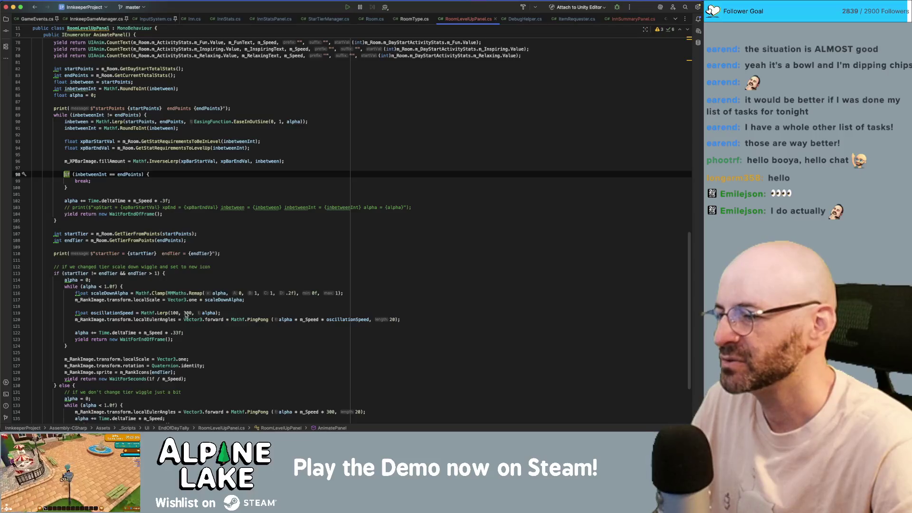
pyautogui.scroll(-3, 174, 380)
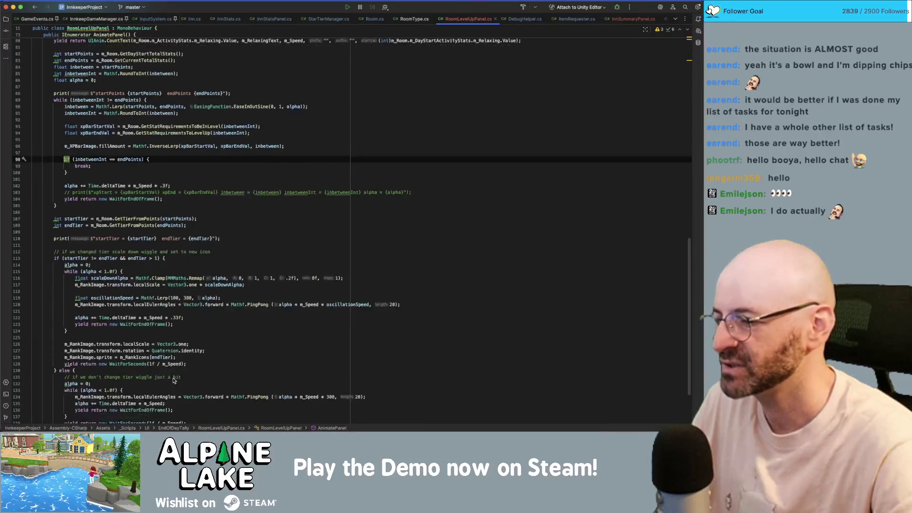
pyautogui.scroll(-2, 168, 390)
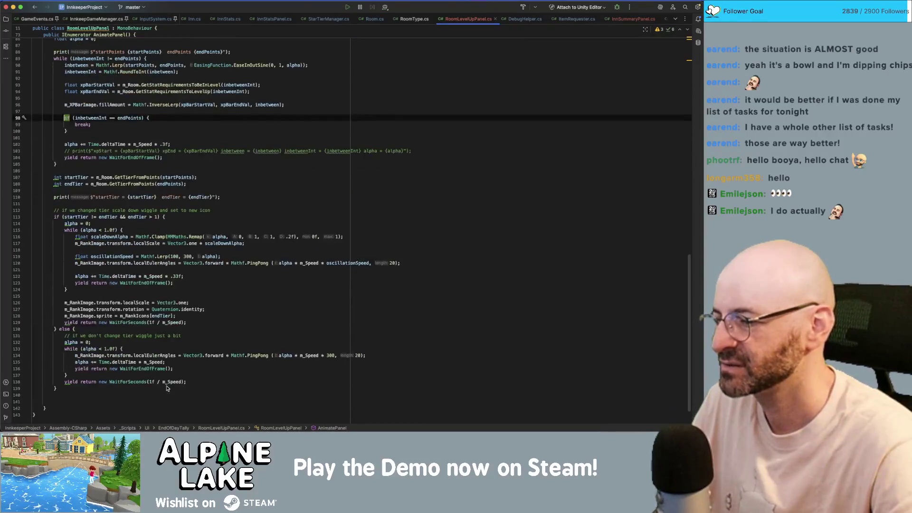
pyautogui.click(327, 356)
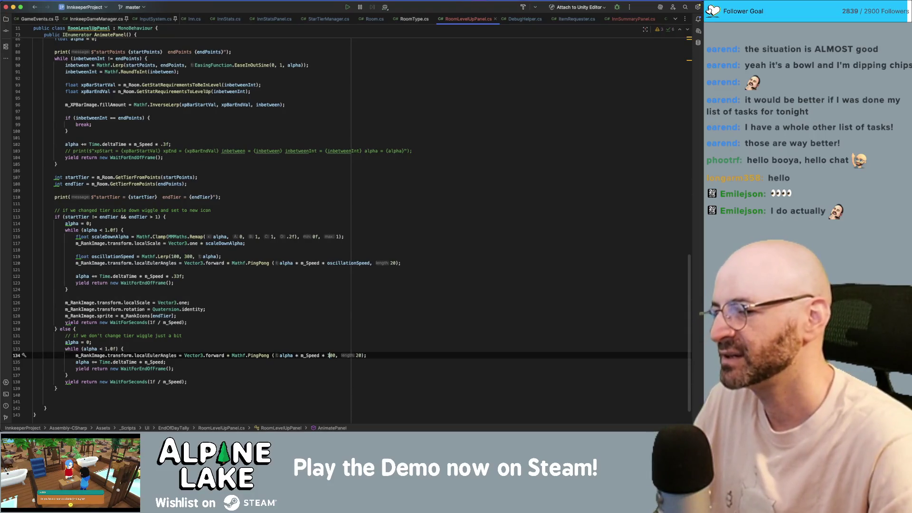
pyautogui.press('Delete')
pyautogui.press('Delete')
pyautogui.press('Delete')
pyautogui.write('50')
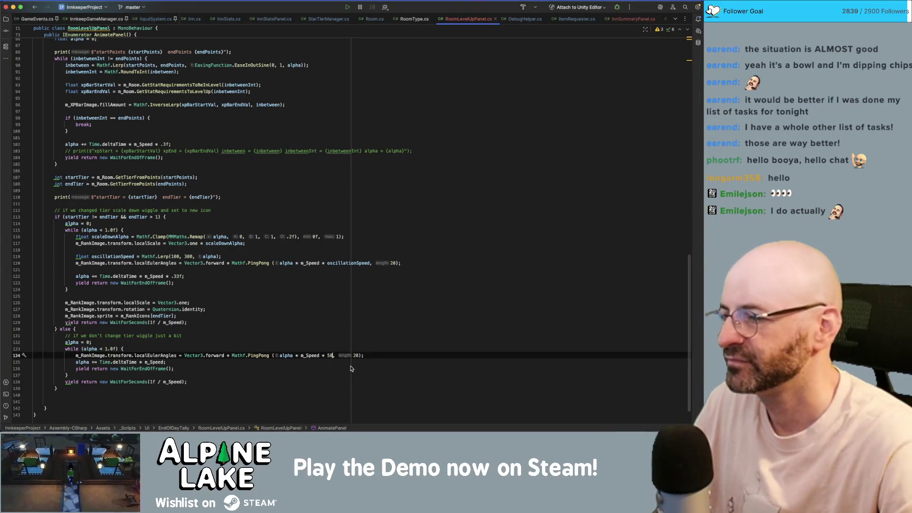
# Jump to the CountText definition in UIAnim.cs.
pyautogui.scroll(10, 246, 285)
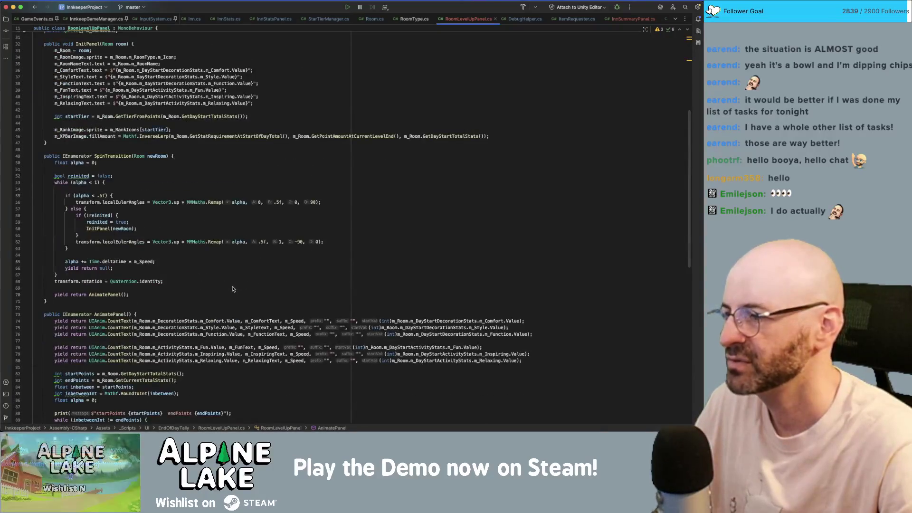
pyautogui.scroll(-3, 177, 235)
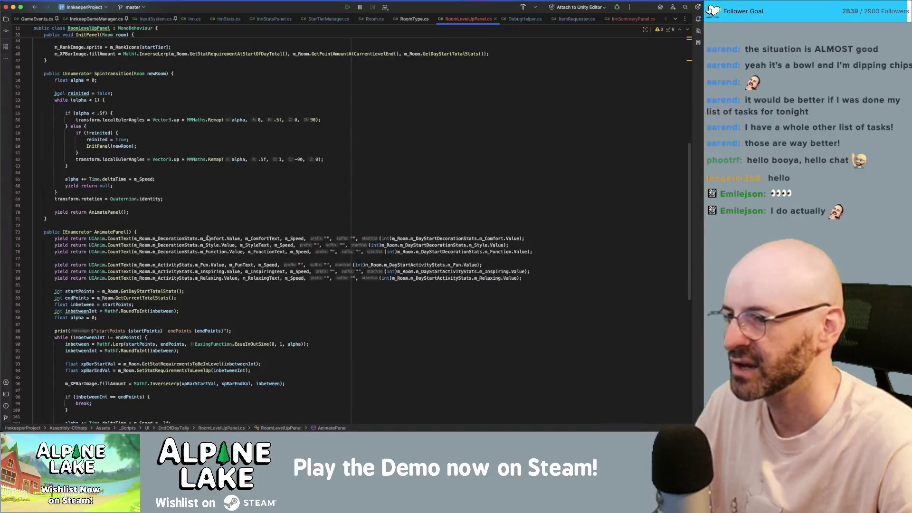
pyautogui.keyDown('super'); pyautogui.click(126, 239); pyautogui.keyUp('super')
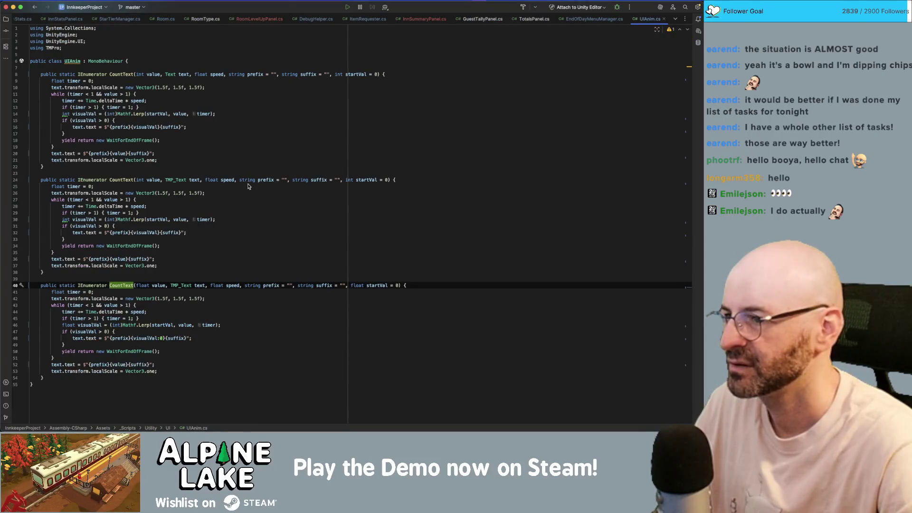
# Check how CountText's speed parameter is used, then return to RoomLevelUpPanel.cs.
pyautogui.doubleClick(220, 77)
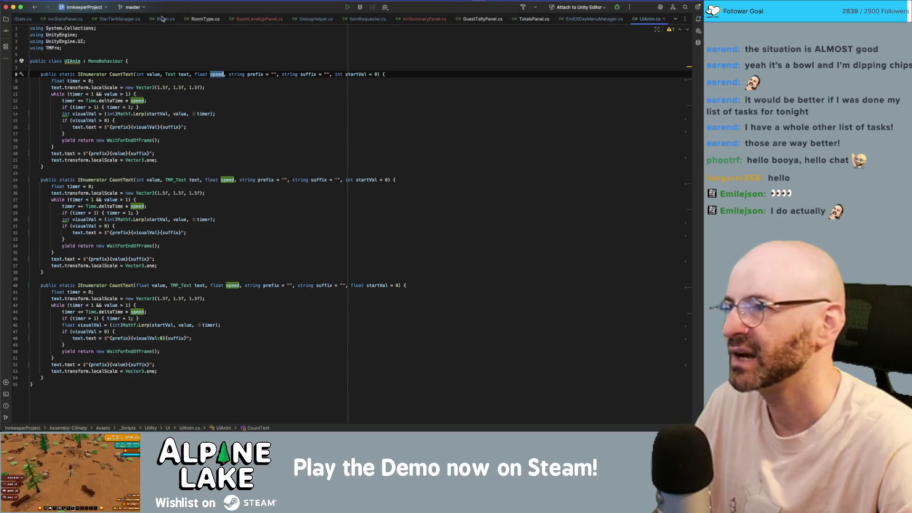
pyautogui.click(416, 21)
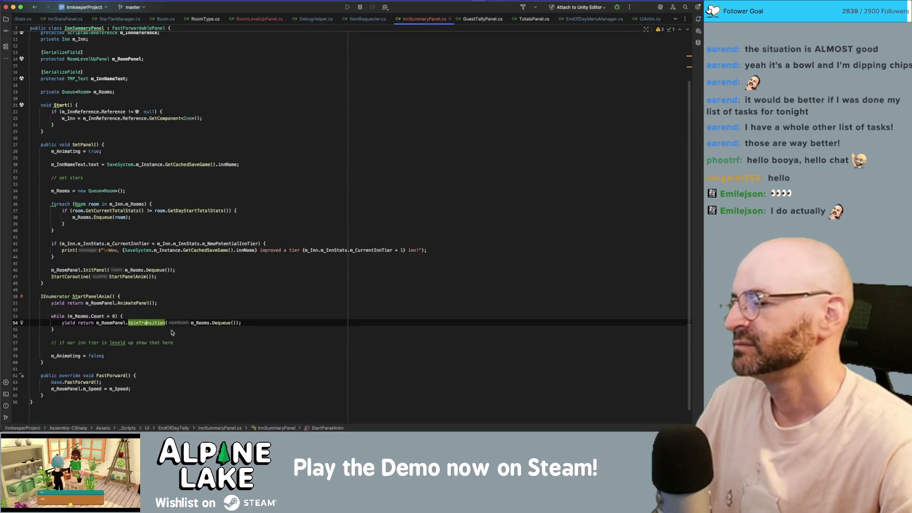
pyautogui.click(261, 20)
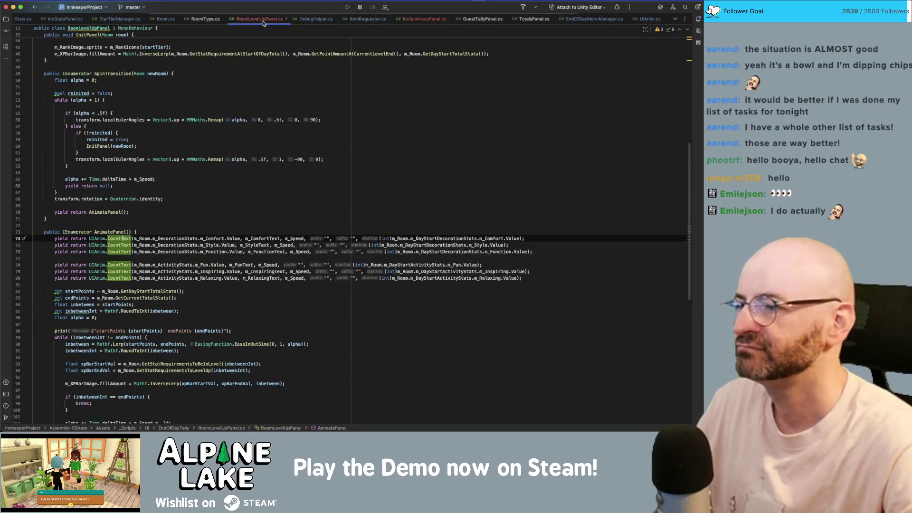
# Delete the blank line after the Function counter so the six CountText yields form one block.
pyautogui.click(231, 251)
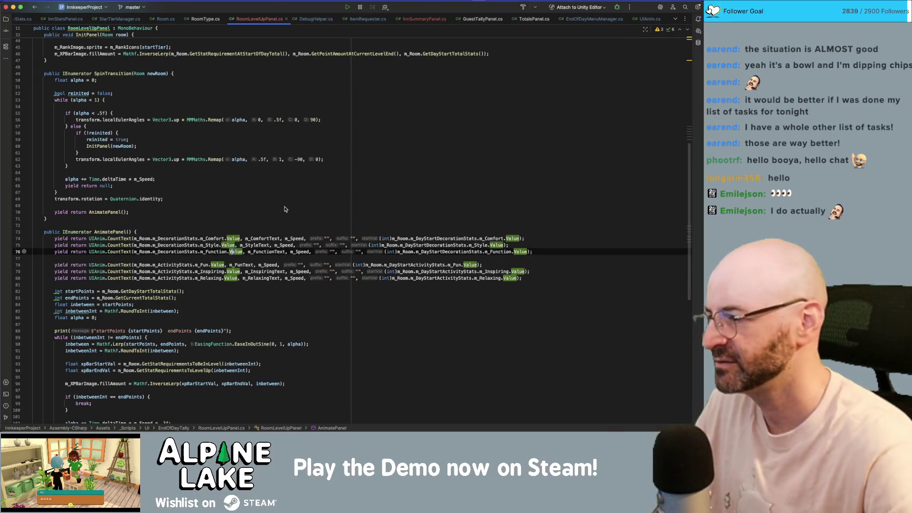
pyautogui.press('Down')
pyautogui.press('BackSpace')
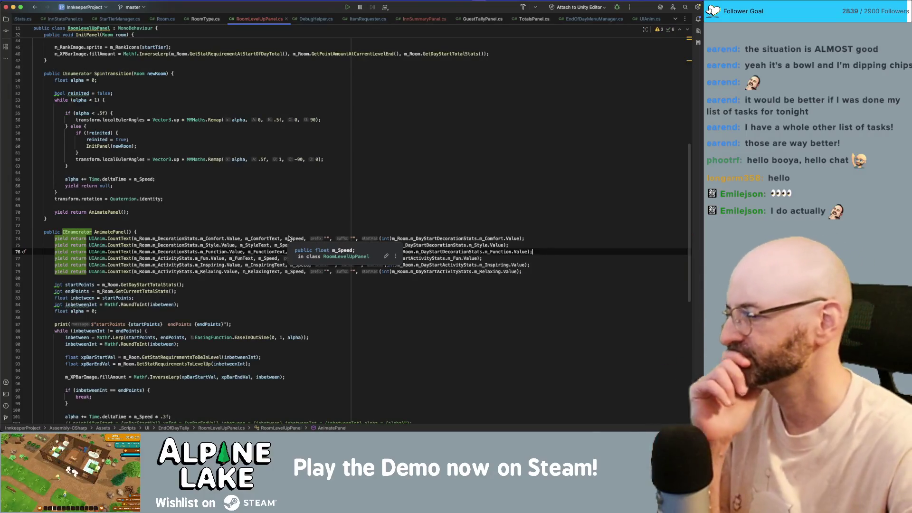
# Highlight every use of inbetweenInt in the XP loop.
pyautogui.click(171, 310)
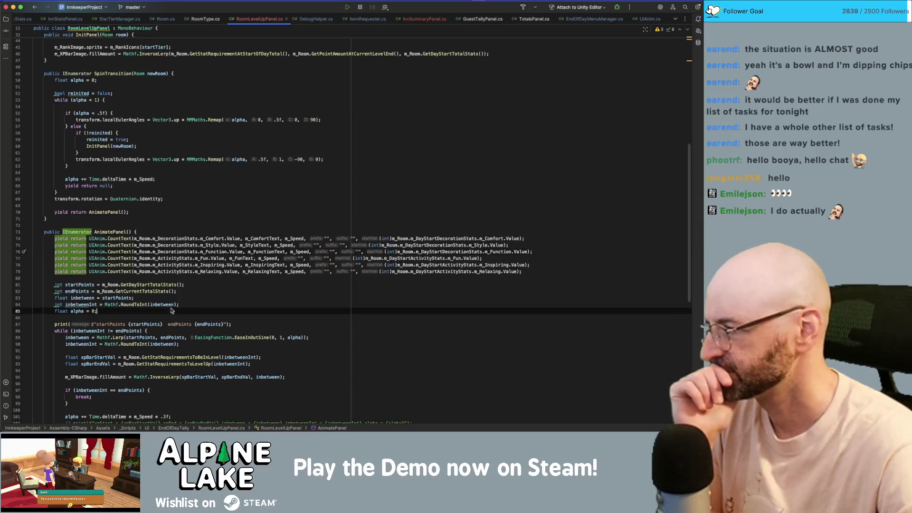
pyautogui.click(127, 304)
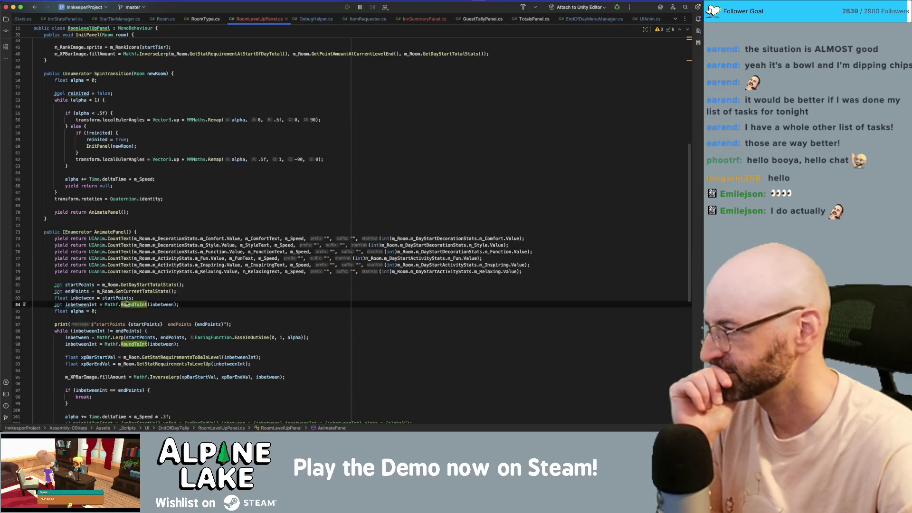
pyautogui.doubleClick(85, 305)
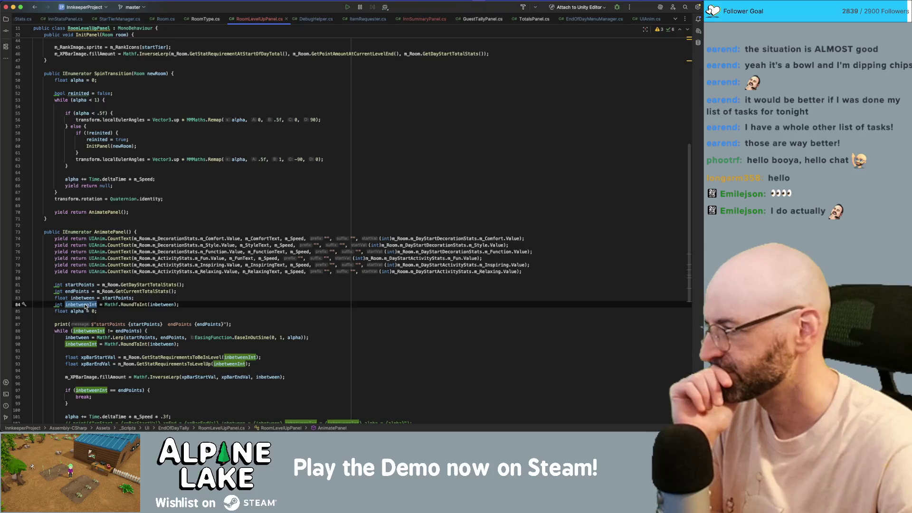
pyautogui.moveTo(84, 307)
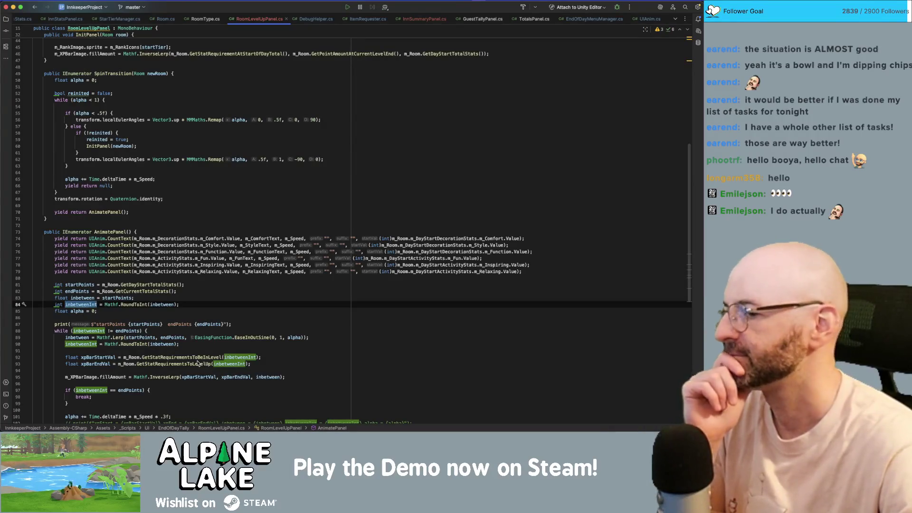
pyautogui.moveTo(198, 363)
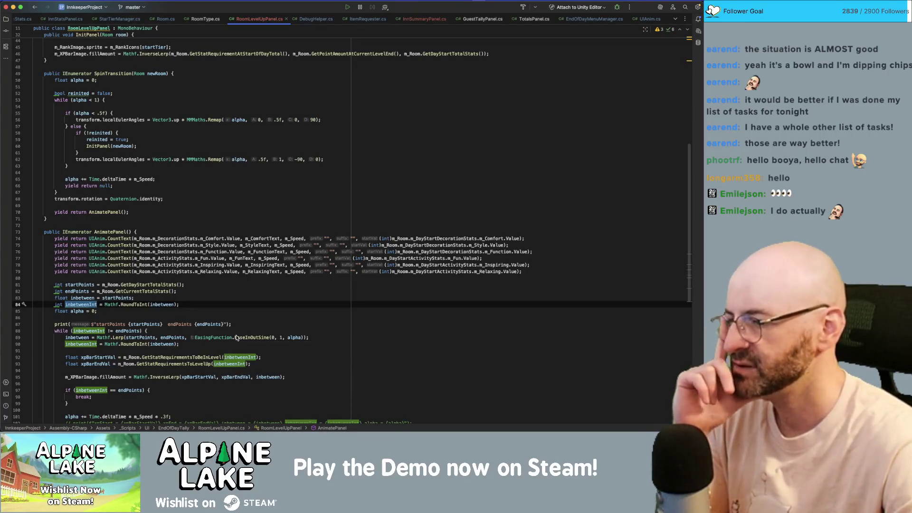
# Scroll through the tier-wiggle code, checking the Mathf quick docs, then switch to Unity.
pyautogui.moveTo(236, 337)
pyautogui.scroll(-7, 234, 338)
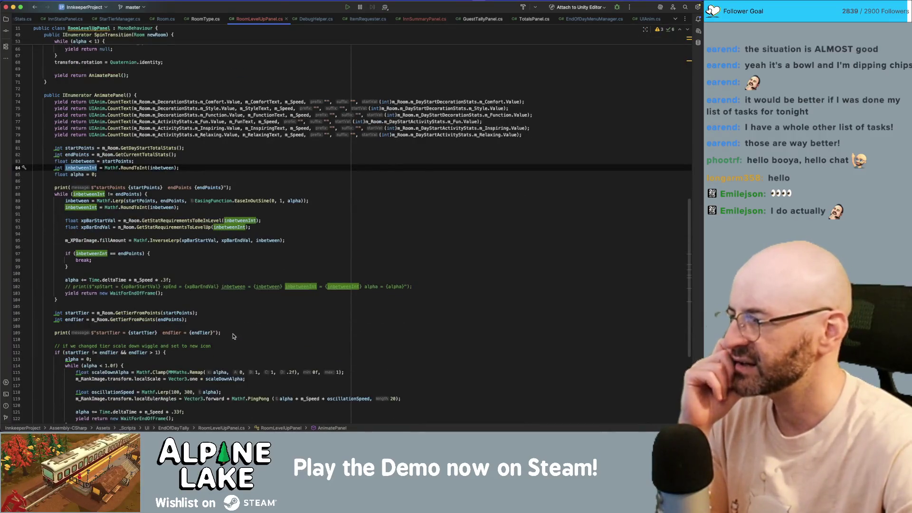
pyautogui.scroll(-8, 232, 335)
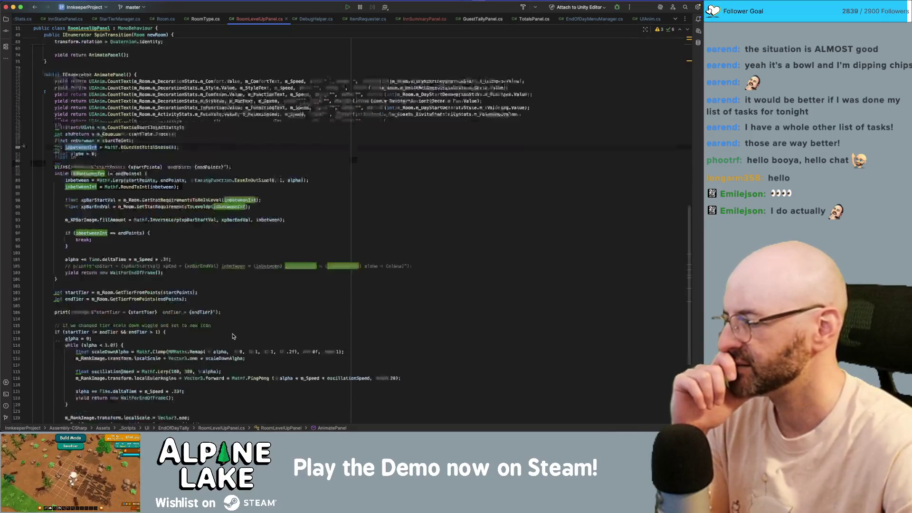
pyautogui.moveTo(232, 332)
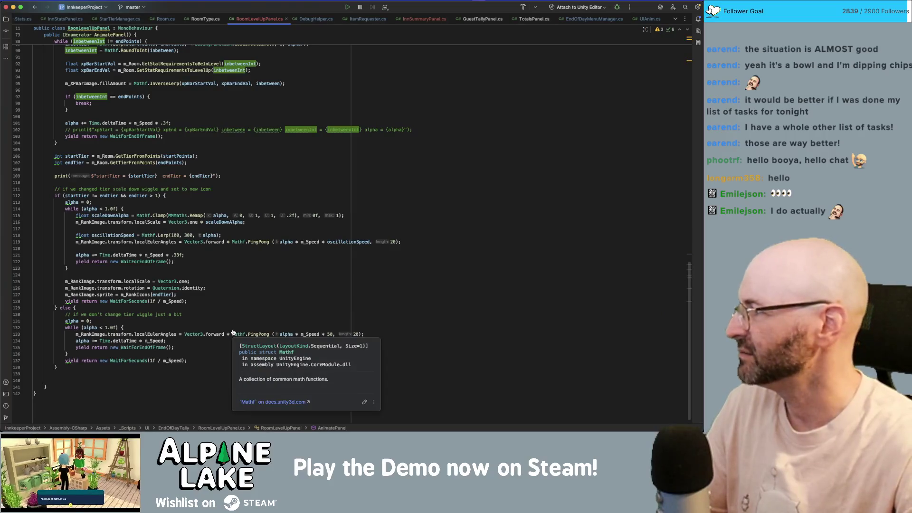
pyautogui.press('super+Tab')
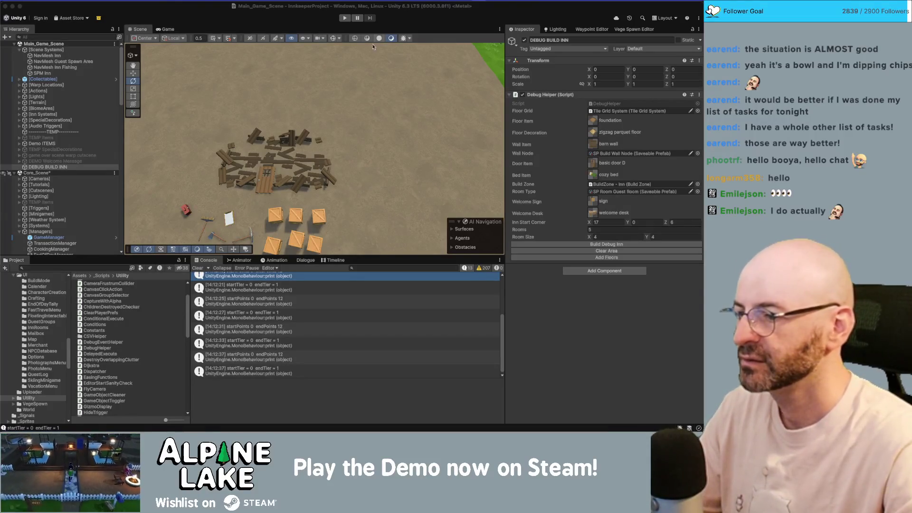
# From the startTier console entry, comment out the startTier and startPoints debug prints, then return to Unity.
pyautogui.click(277, 314)
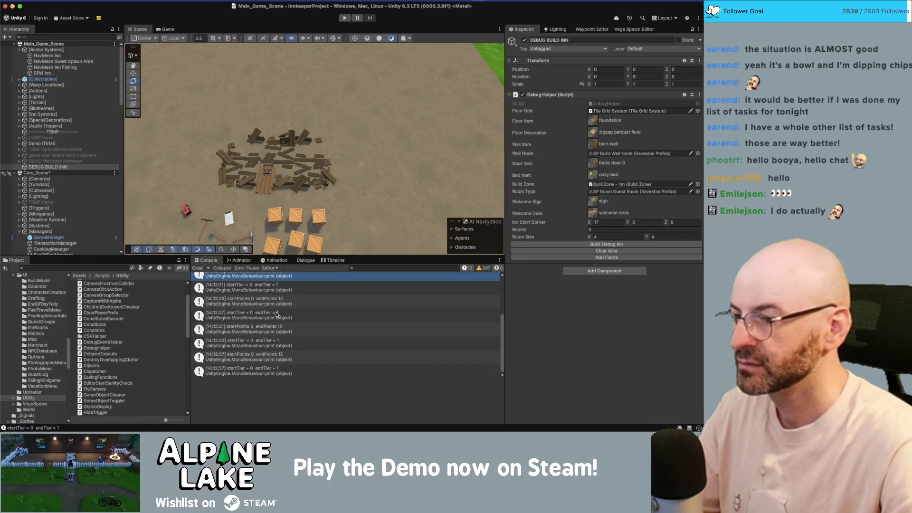
pyautogui.doubleClick(259, 315)
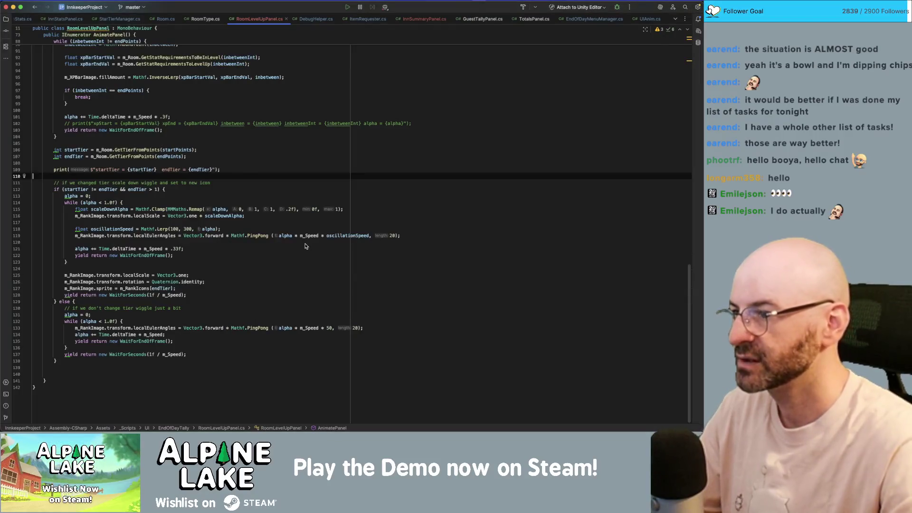
pyautogui.press('Up')
pyautogui.press('super+slash')
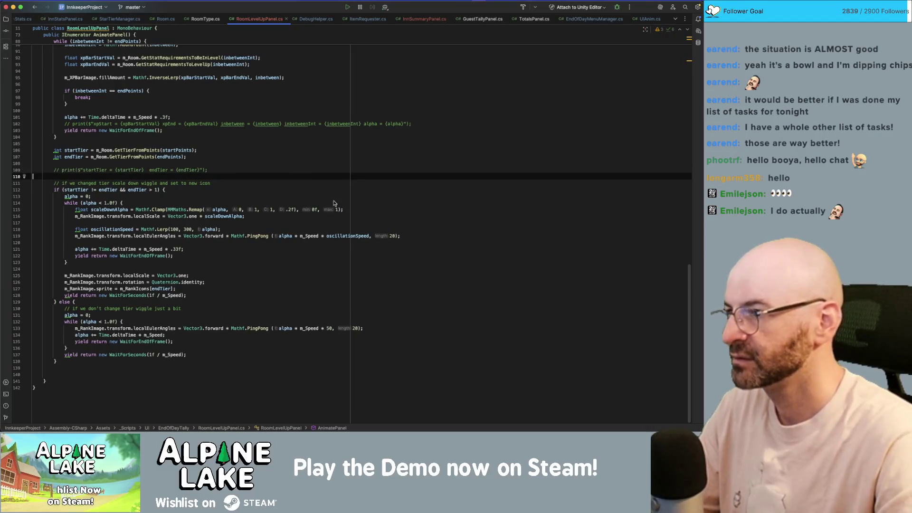
pyautogui.scroll(4, 342, 209)
pyautogui.click(344, 109)
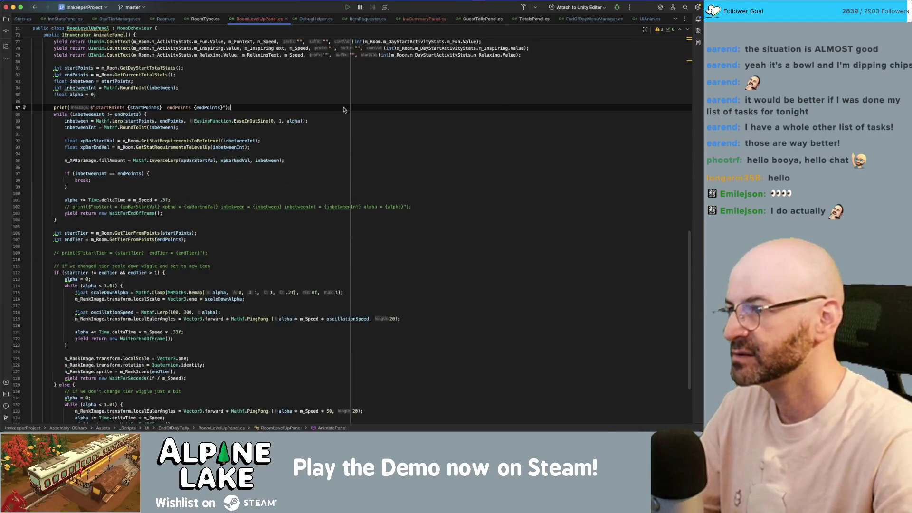
pyautogui.press('super+slash')
pyautogui.press('super+Tab')
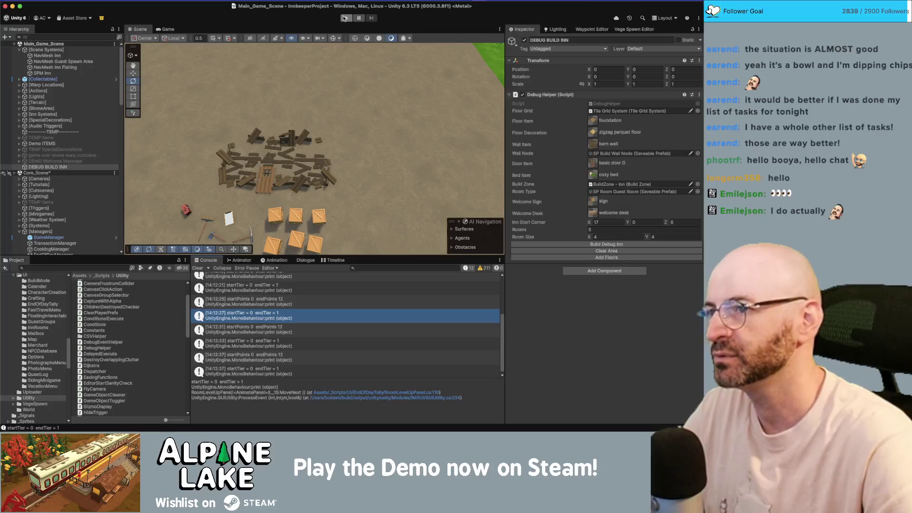
# Play the game, walking the innkeeper into and out of the inn and to the welcome desk.
pyautogui.click(345, 18)
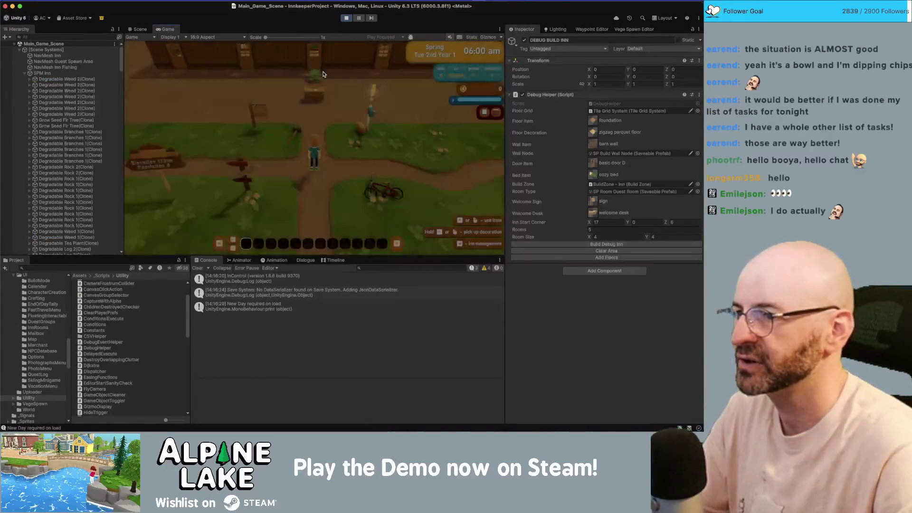
pyautogui.press('w')
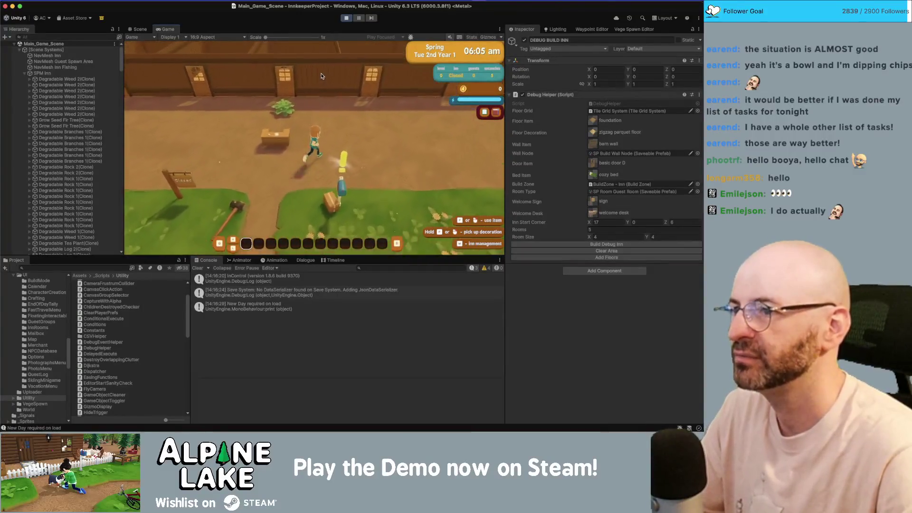
pyautogui.press('s')
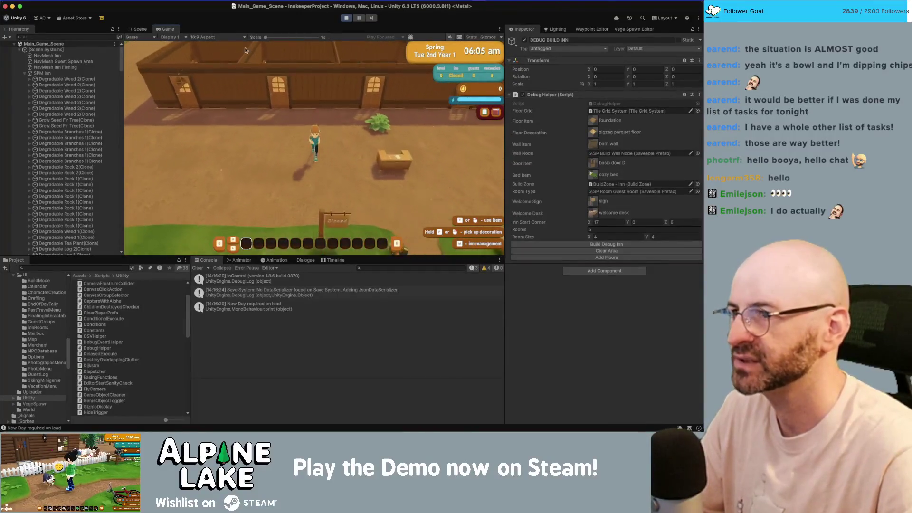
pyautogui.doubleClick(168, 29)
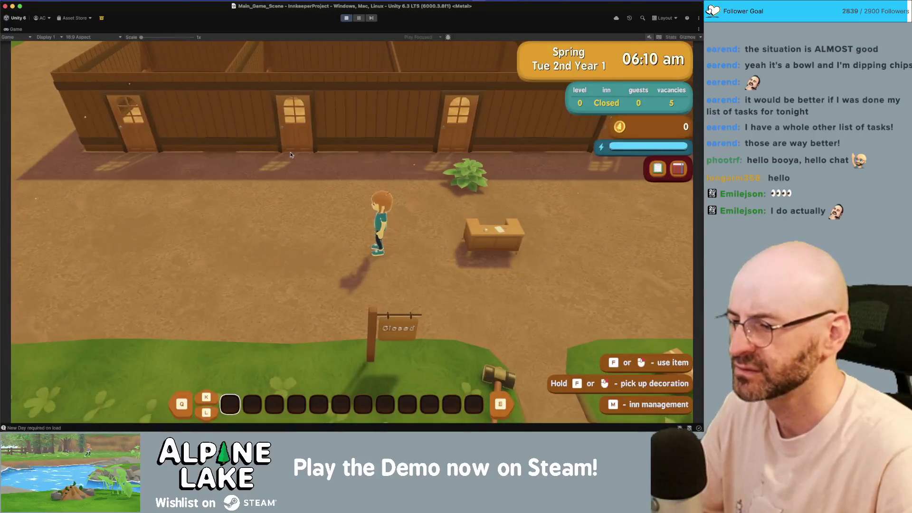
pyautogui.press('d')
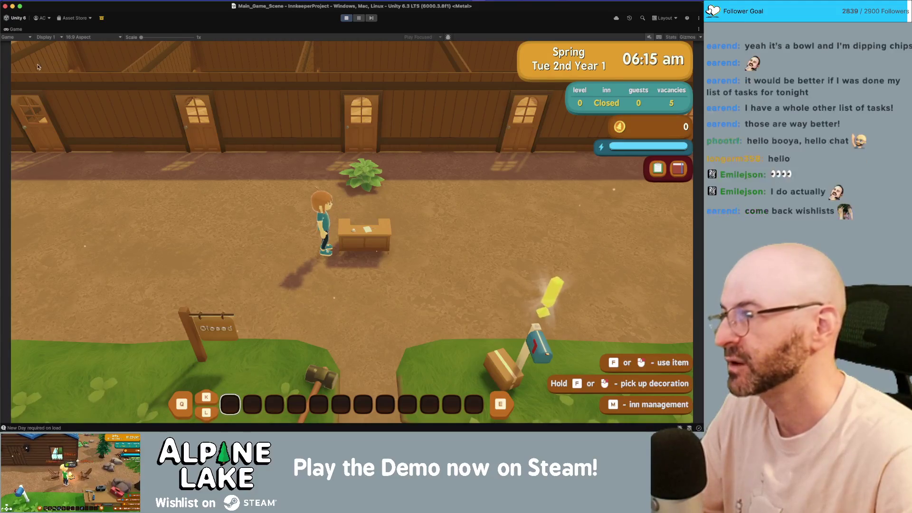
pyautogui.doubleClick(16, 30)
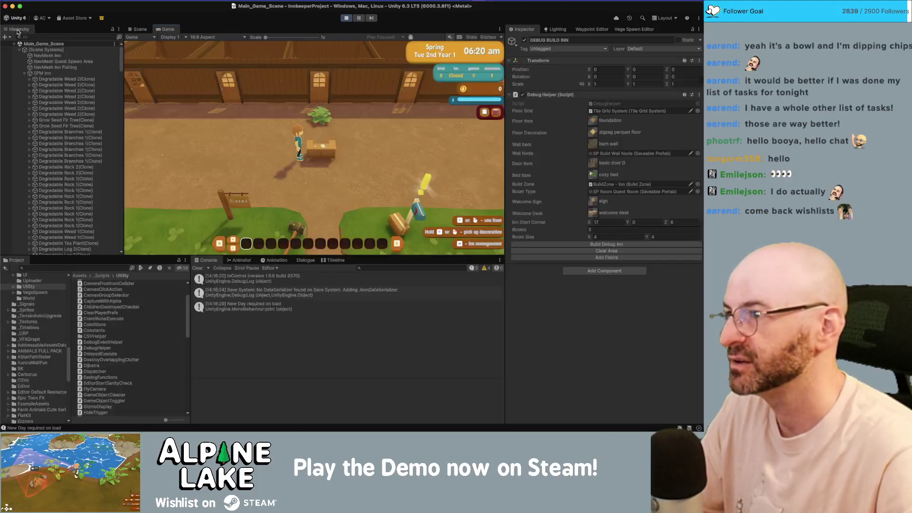
# Set one Decor Bed Single B(Clone)'s Comfort base value to 150, then press Play.
pyautogui.click(140, 29)
pyautogui.scroll(2, 279, 109)
pyautogui.click(272, 104)
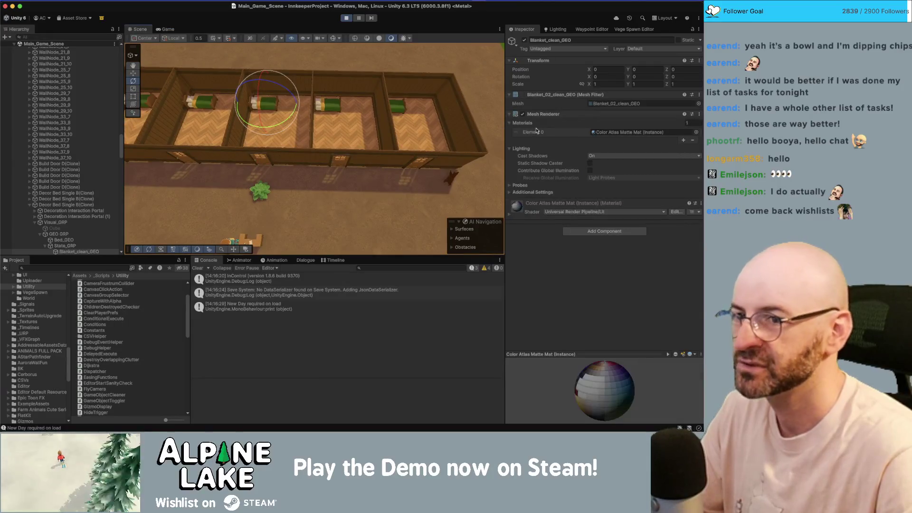
pyautogui.click(66, 205)
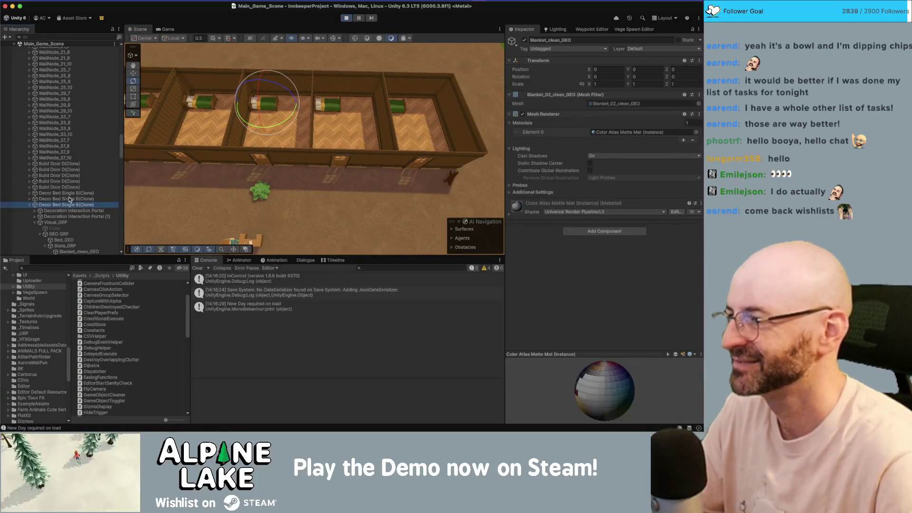
pyautogui.keyDown('shift'); pyautogui.click(67, 193); pyautogui.keyUp('shift')
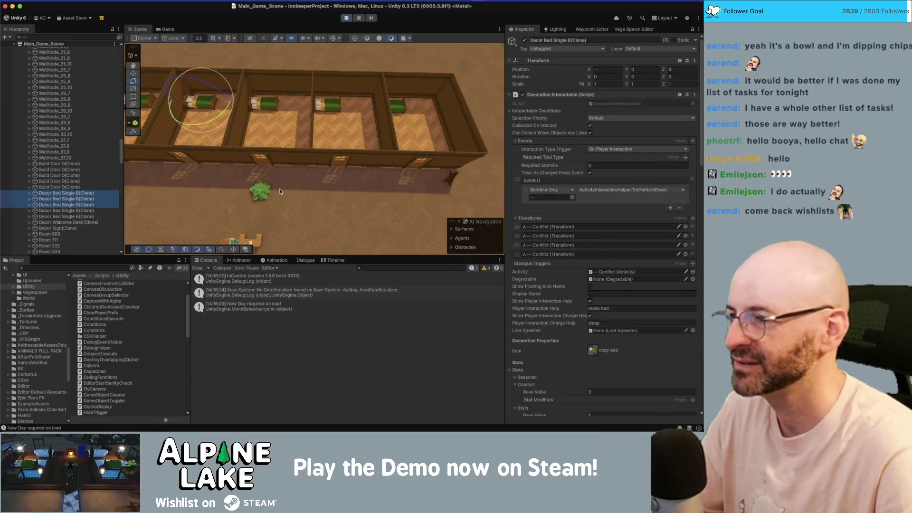
pyautogui.click(599, 391)
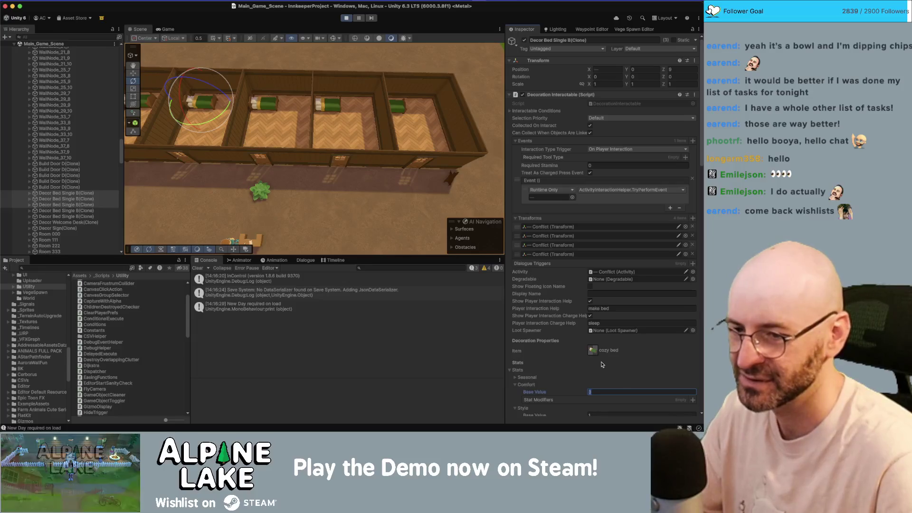
pyautogui.write('30')
pyautogui.click(64, 211)
pyautogui.click(603, 392)
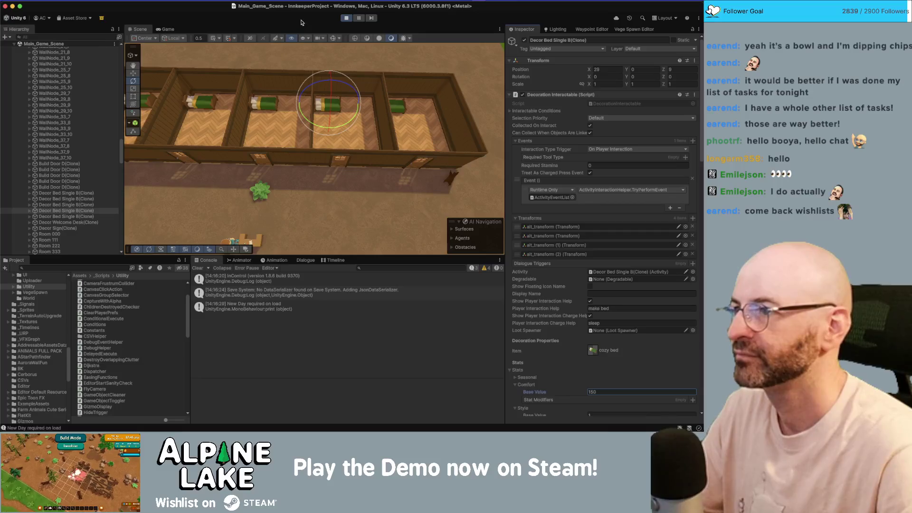
pyautogui.click(170, 29)
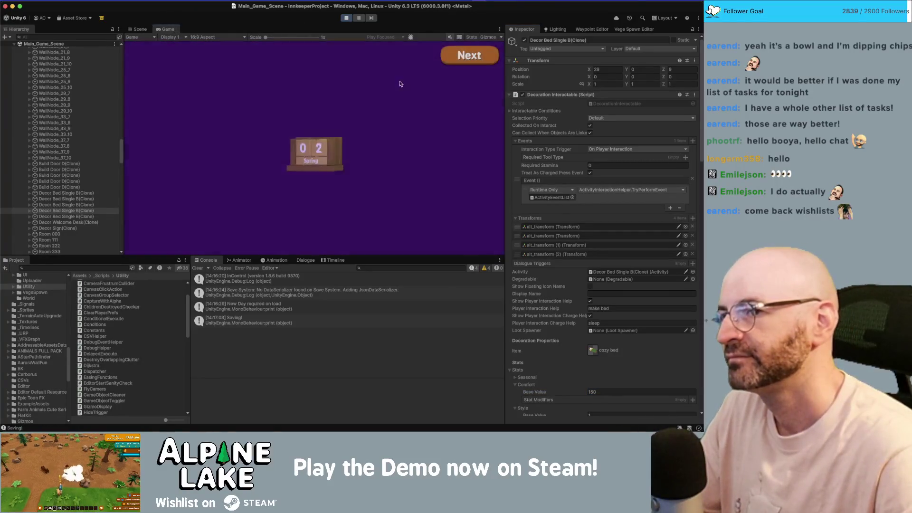
# Advance to the Inn Summary, watch Room 333 reach rank S, then stop and switch to Rider.
pyautogui.click(457, 56)
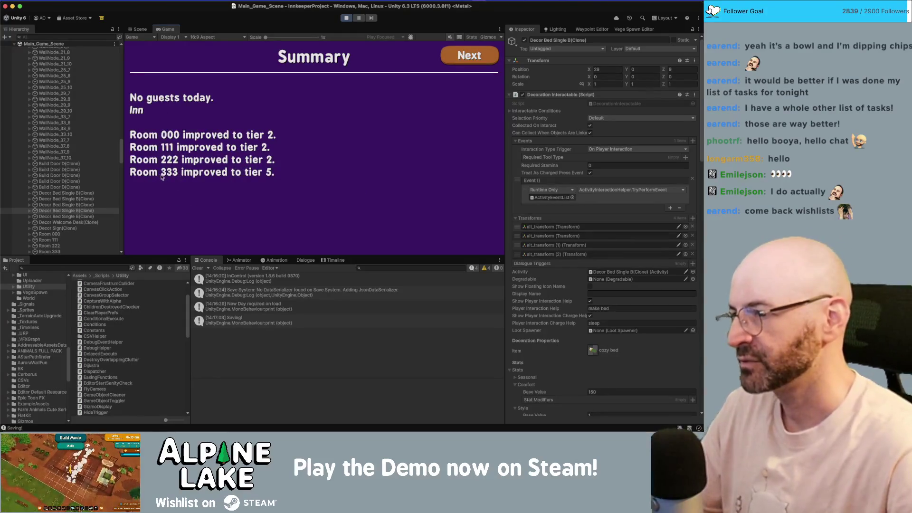
pyautogui.click(464, 61)
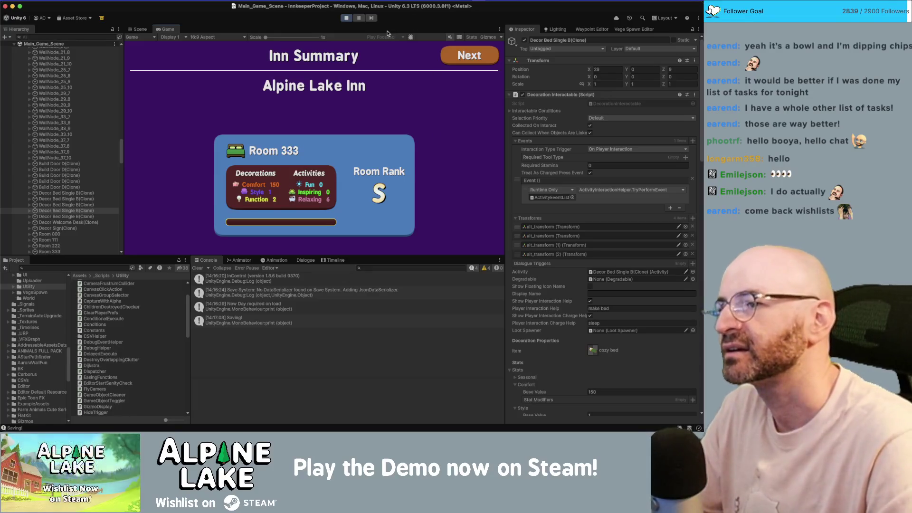
pyautogui.click(347, 19)
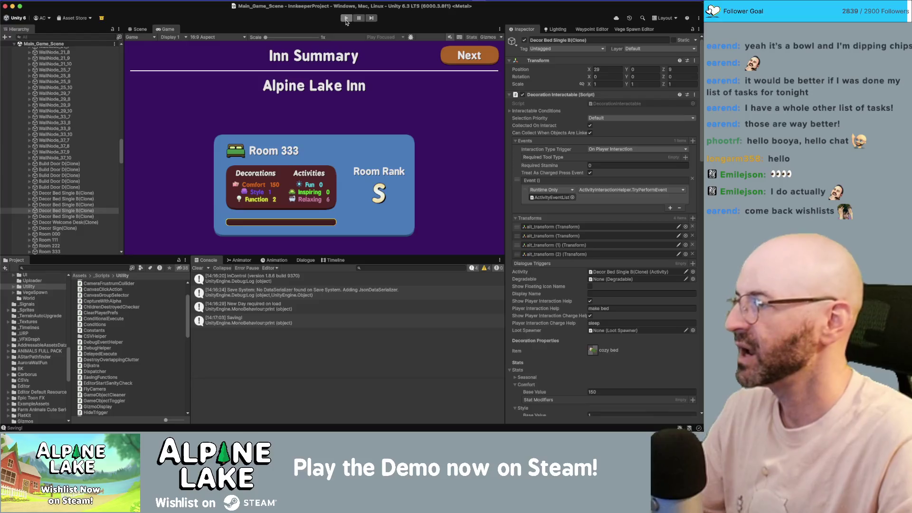
pyautogui.press('super+Tab')
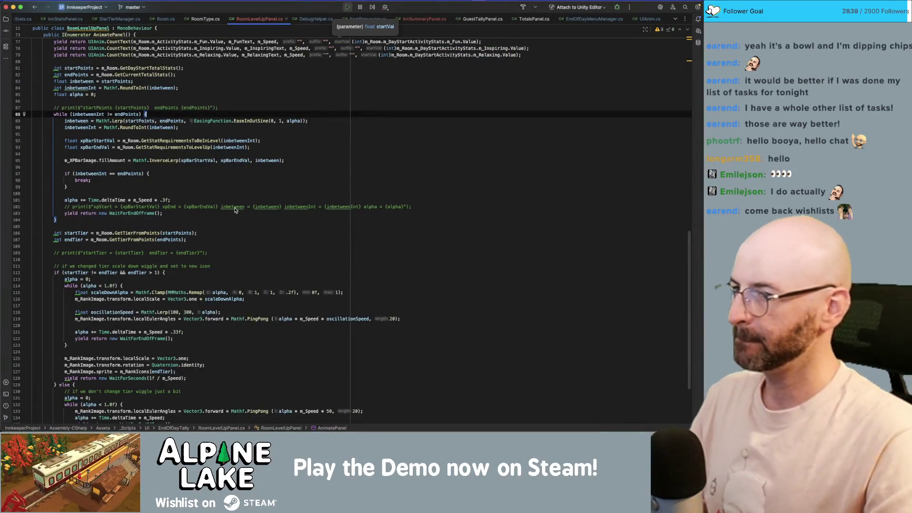
# Find the endTier assignment in AnimatePanel and try an endTier check on a new line, then remove it.
pyautogui.scroll(-3, 228, 205)
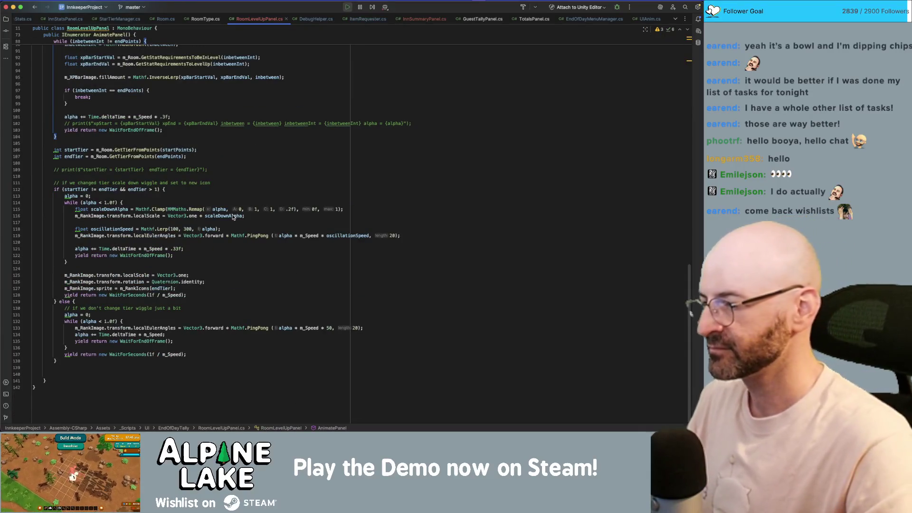
pyautogui.scroll(-2, 231, 217)
pyautogui.scroll(1, 232, 217)
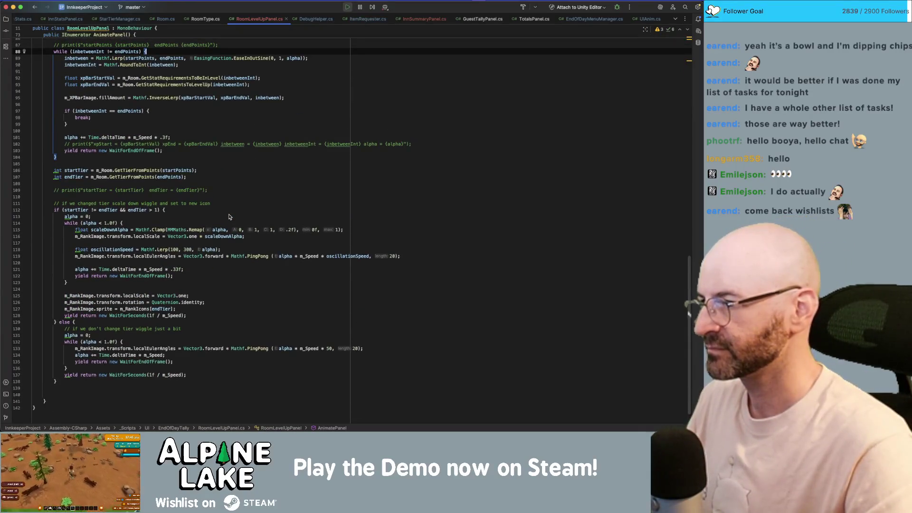
pyautogui.click(229, 176)
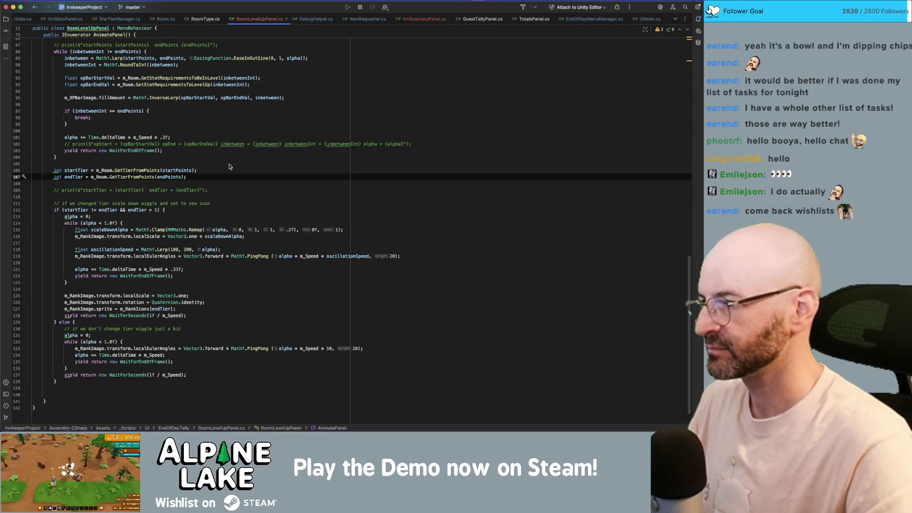
pyautogui.press('Up')
pyautogui.press('Up')
pyautogui.press('Up')
pyautogui.scroll(2, 230, 167)
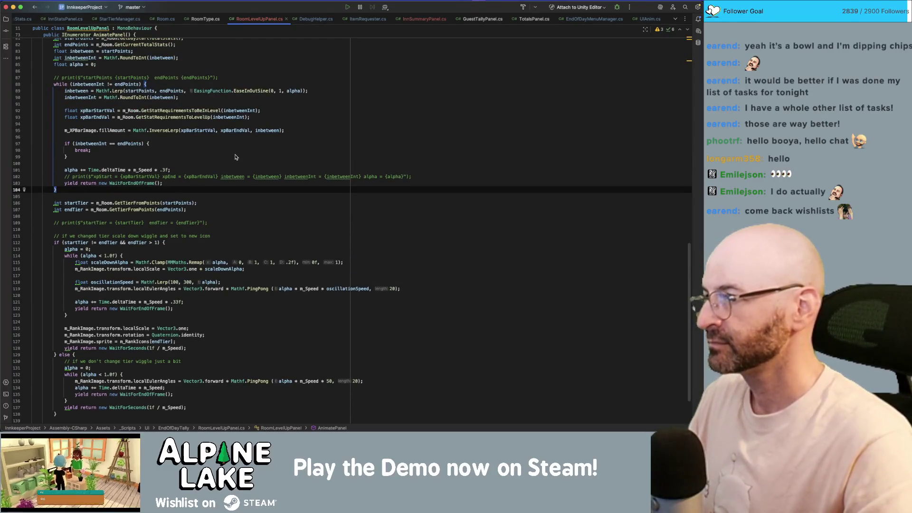
pyautogui.press('Up')
pyautogui.press('Up')
pyautogui.press('Up')
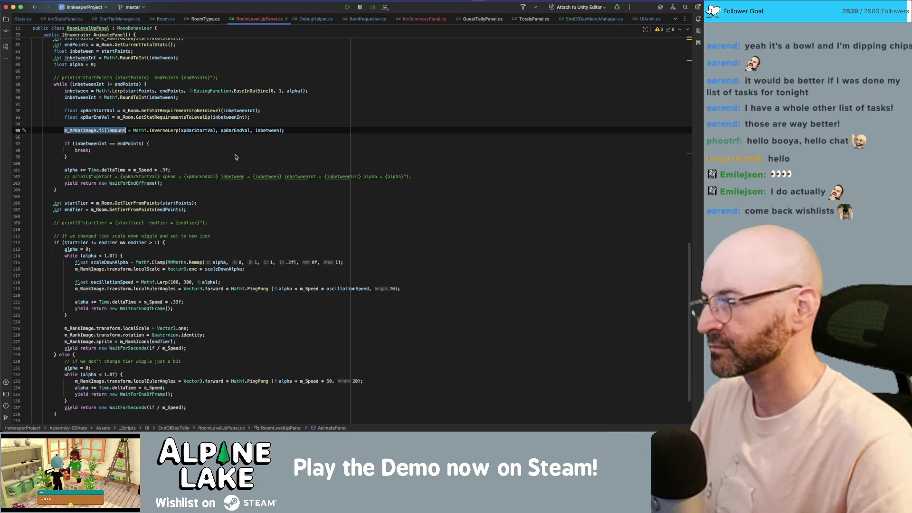
pyautogui.press('Down')
pyautogui.press('Down')
pyautogui.press('Down')
pyautogui.press('Down')
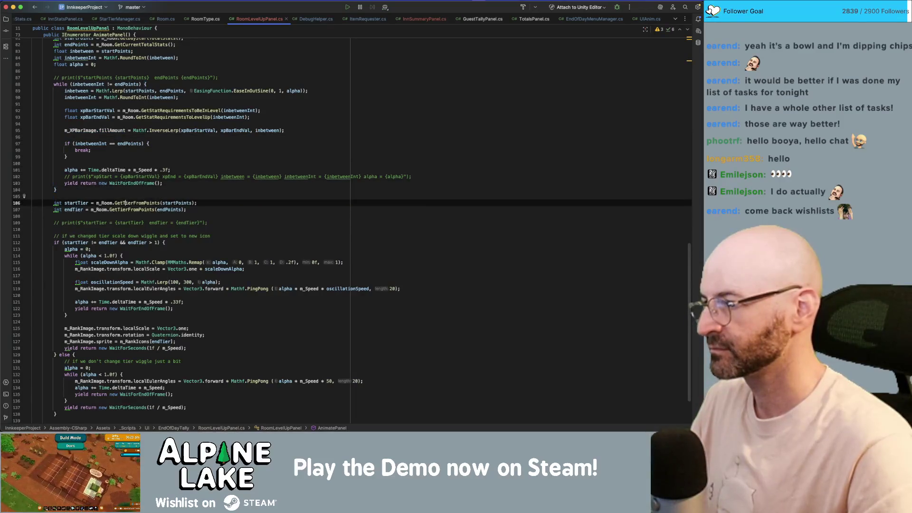
pyautogui.press('Return')
pyautogui.write('if(endTier')
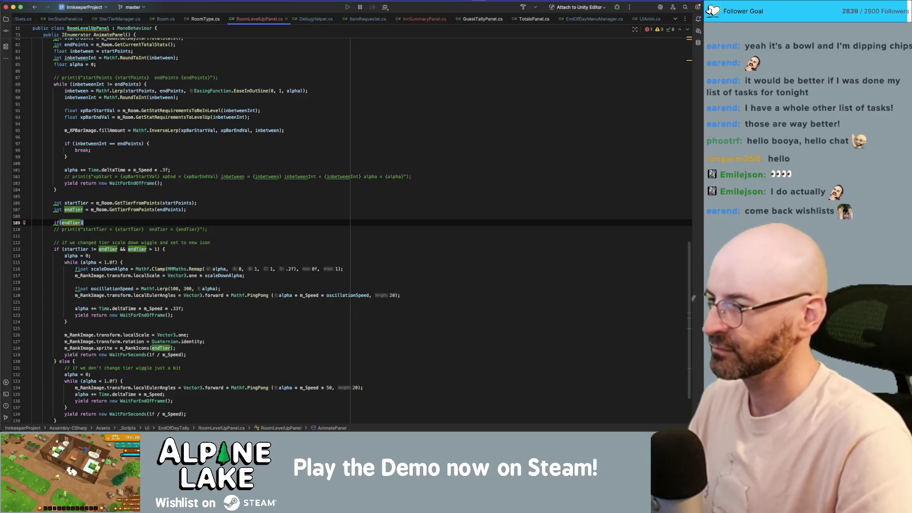
pyautogui.press('BackSpace')
pyautogui.press('BackSpace')
pyautogui.press('BackSpace')
pyautogui.press('BackSpace')
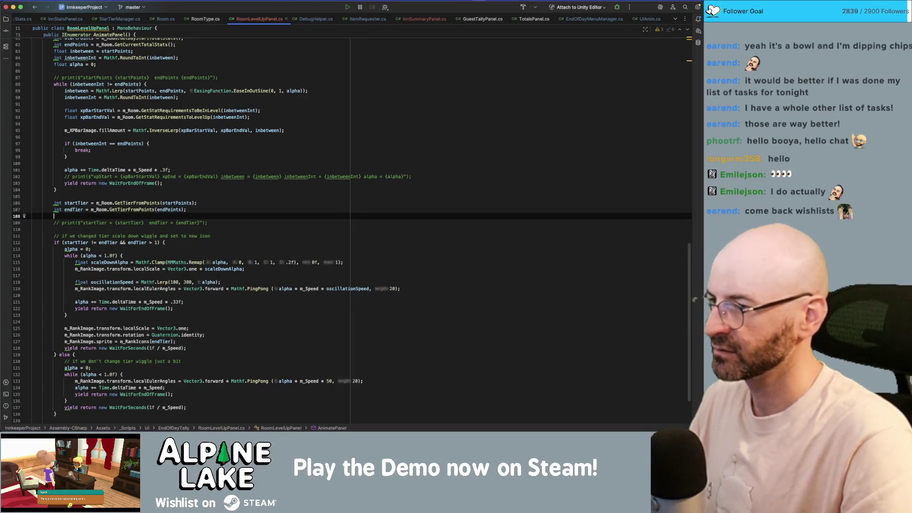
# Add an m_RankImage rotation reset to Quaternion.identity after the if/else block.
pyautogui.scroll(-2, 190, 319)
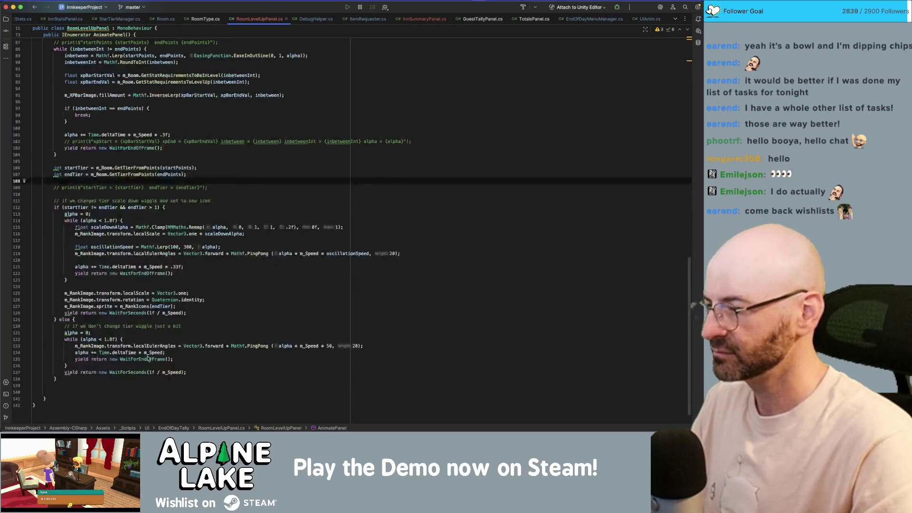
pyautogui.click(233, 379)
pyautogui.press('Down')
pyautogui.press('Down')
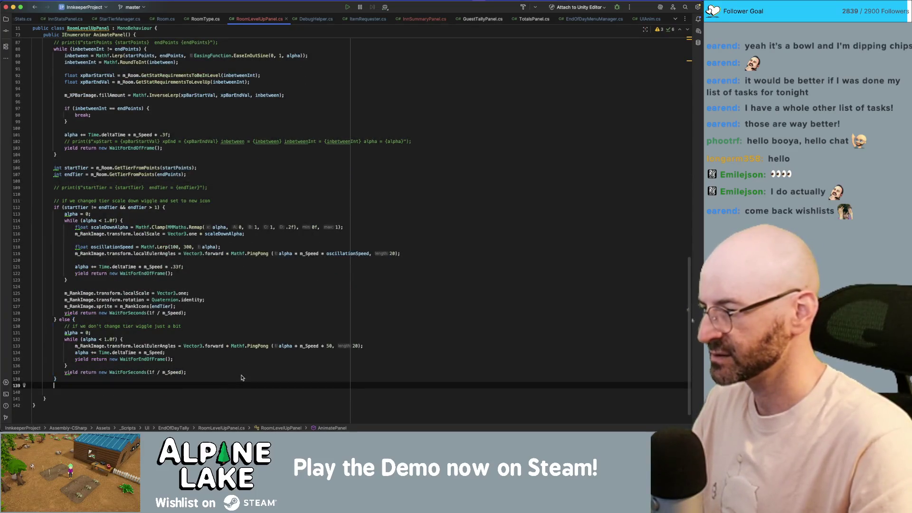
pyautogui.write('m_RankIm')
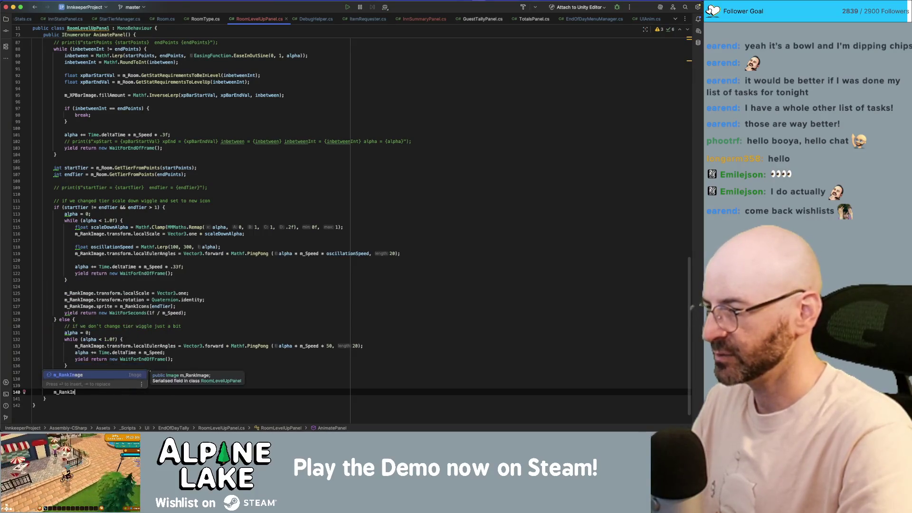
pyautogui.write('age.transform.ortat')
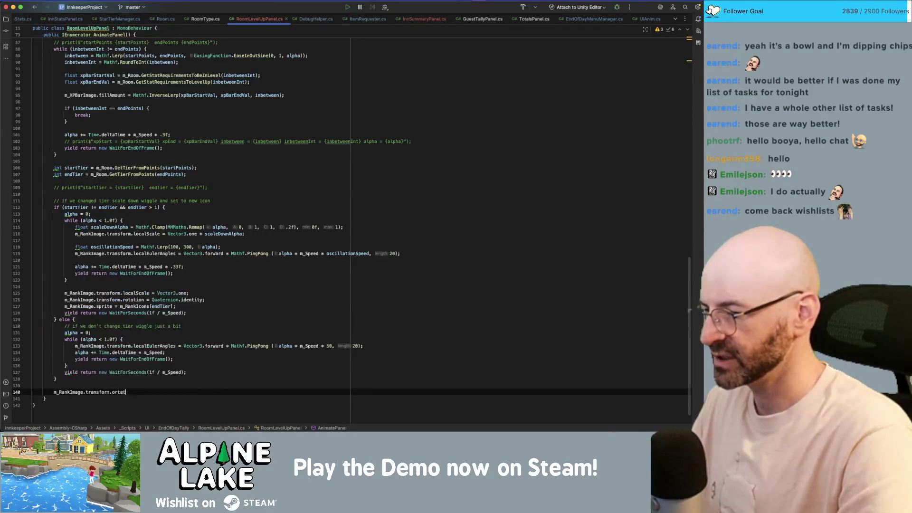
pyautogui.press('BackSpace')
pyautogui.press('BackSpace')
pyautogui.press('BackSpace')
pyautogui.press('BackSpace')
pyautogui.press('BackSpace')
pyautogui.write('rotation =')
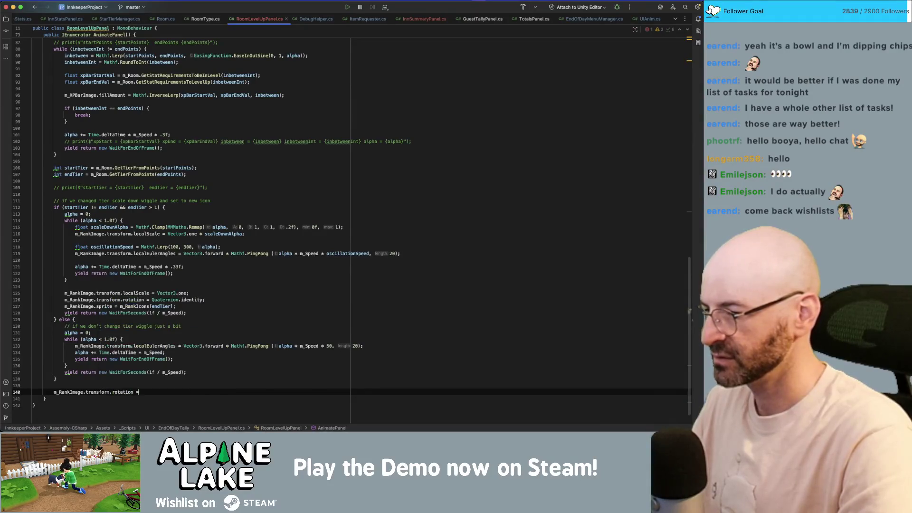
pyautogui.write(' Quaternion.identity;')
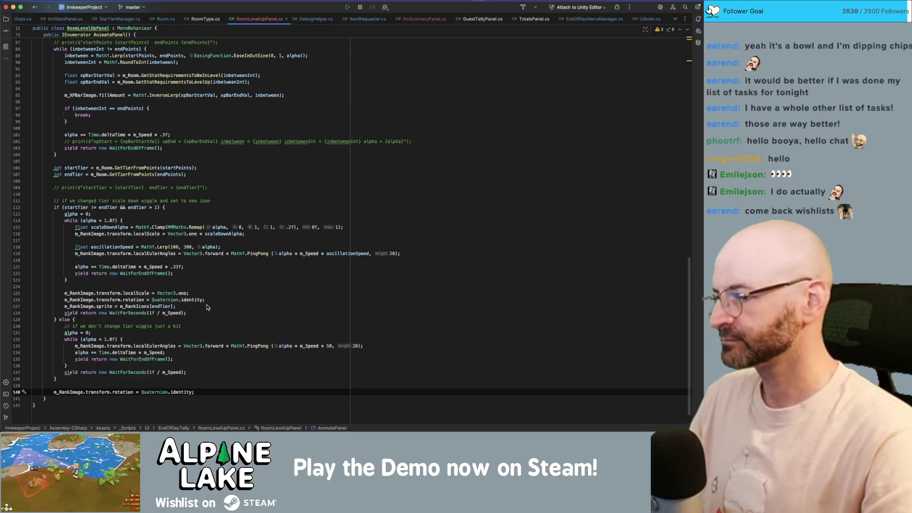
# Move the rank-icon reset and wait lines from the tier-change branch to after the if/else.
pyautogui.click(204, 309)
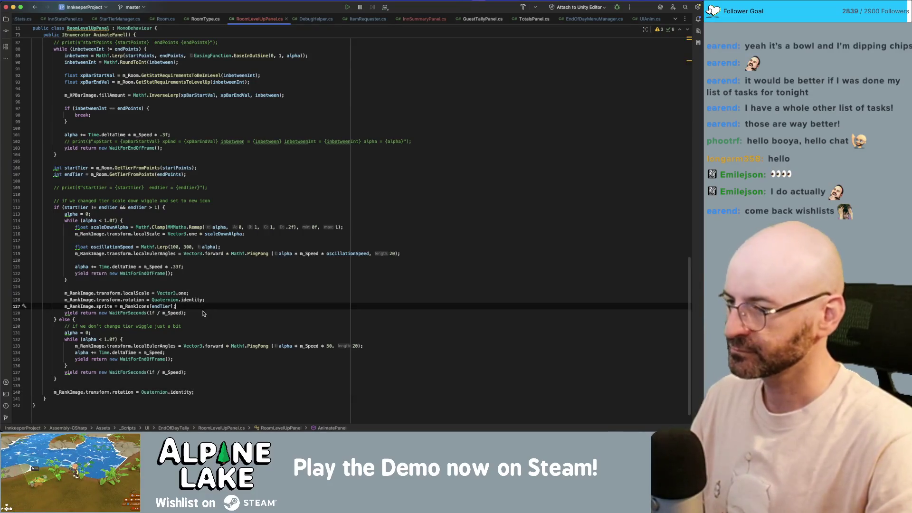
pyautogui.click(202, 313)
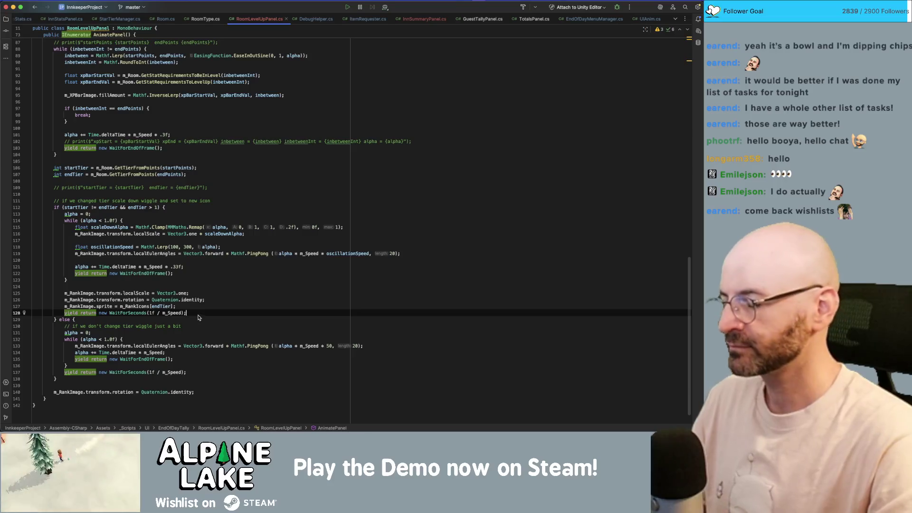
pyautogui.hotkey('shift', 'Up')
pyautogui.hotkey('shift', 'Up')
pyautogui.hotkey('shift', 'Up')
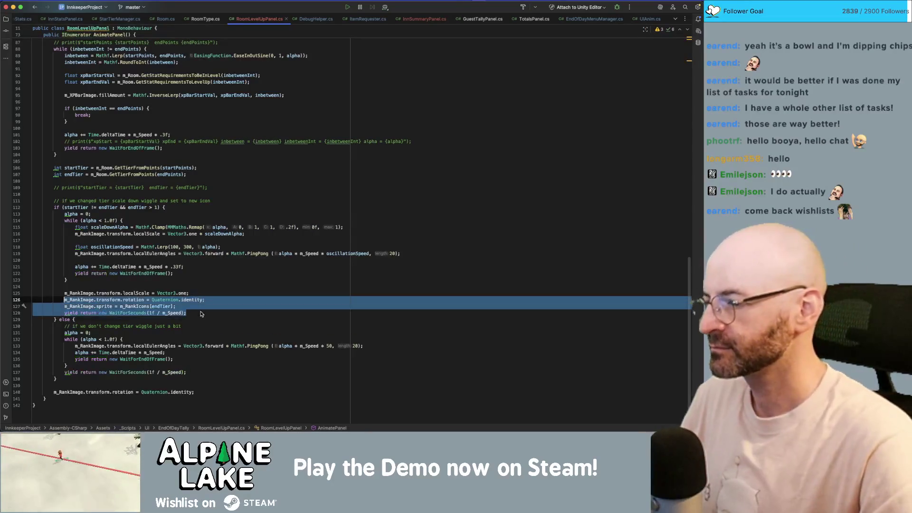
pyautogui.press('BackSpace')
pyautogui.press('Down')
pyautogui.press('Down')
pyautogui.press('Down')
pyautogui.press('Down')
pyautogui.press('Down')
pyautogui.press('Down')
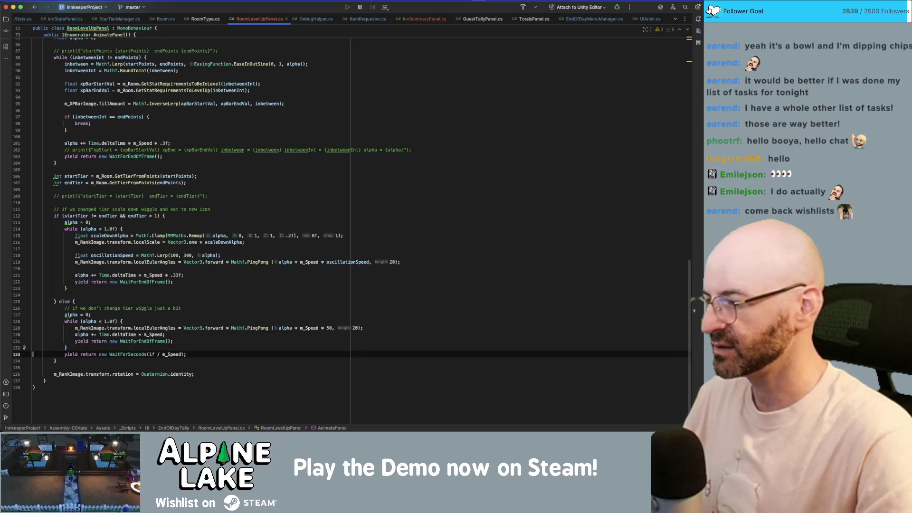
pyautogui.write('m_RankImage.transform.localScale = Vector3.one; m_RankImage.transform.rotation = Quaternion.identity; m_RankImage.sprite = m_RankIcons[endTier]; yield return new WaitForSeconds(1f / m_Speed);')
# Delete the duplicate rotation reset, the else branch's trailing wait line and the blank line before else.
pyautogui.hotkey('shift', 'Down')
pyautogui.press('BackSpace')
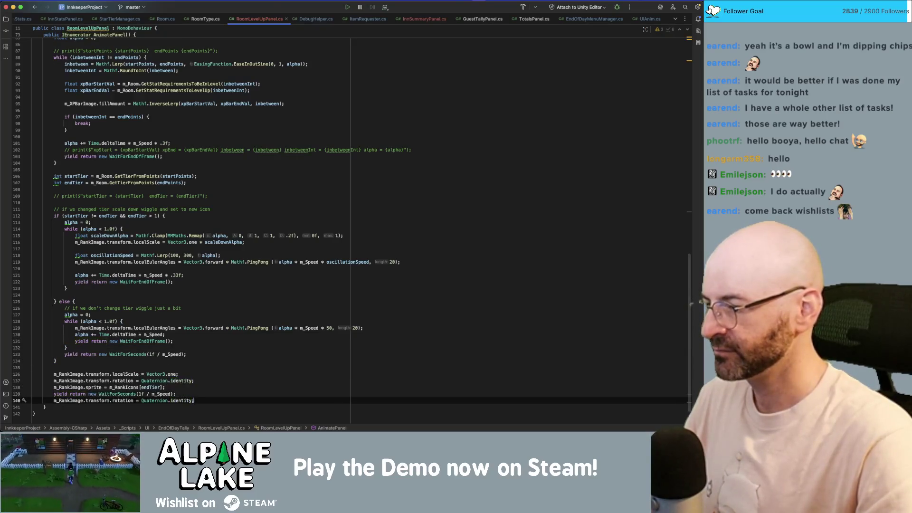
pyautogui.press('Up')
pyautogui.press('Up')
pyautogui.press('Up')
pyautogui.press('Up')
pyautogui.hotkey('shift', 'End')
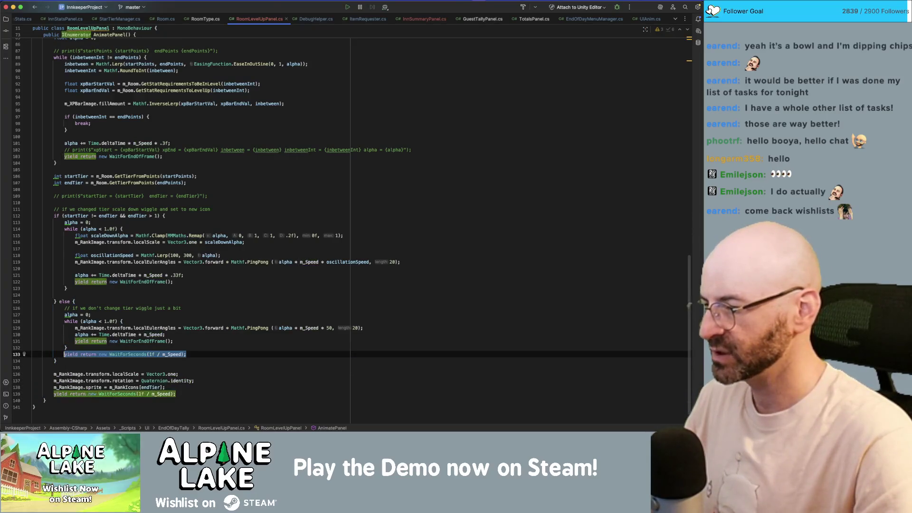
pyautogui.press('BackSpace')
pyautogui.press('BackSpace')
pyautogui.press('Up')
pyautogui.press('Up')
pyautogui.press('Up')
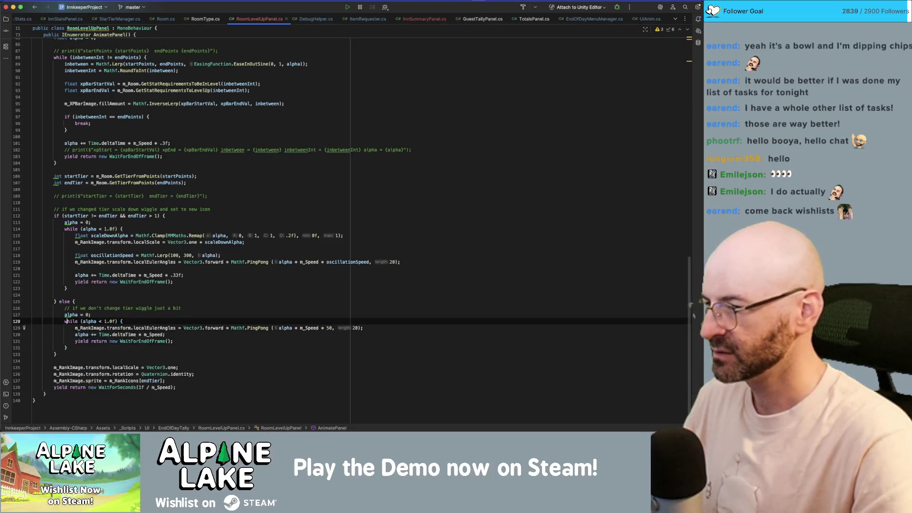
pyautogui.press('super+BackSpace')
pyautogui.press('Down')
pyautogui.press('Down')
pyautogui.press('Down')
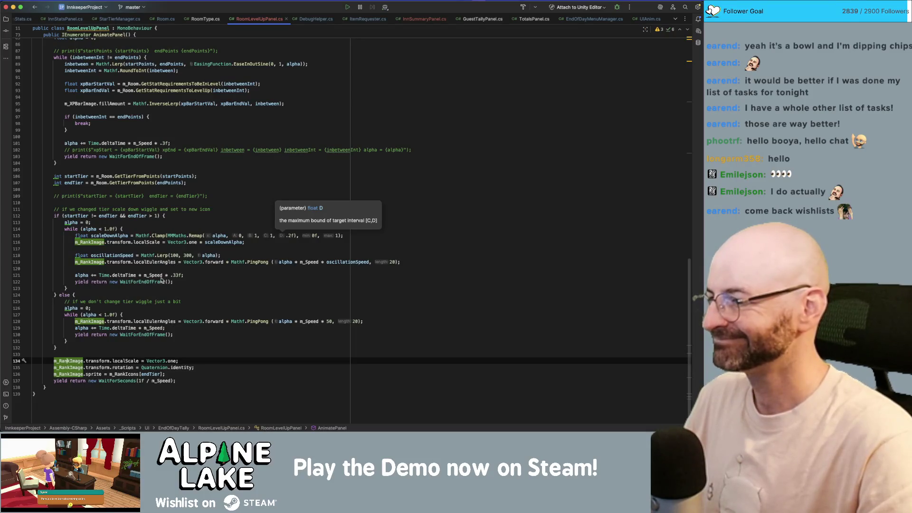
# Wrap alpha on line 115 as EasingFunction.EaseOutSine(0, 1, alpha).
pyautogui.doubleClick(80, 276)
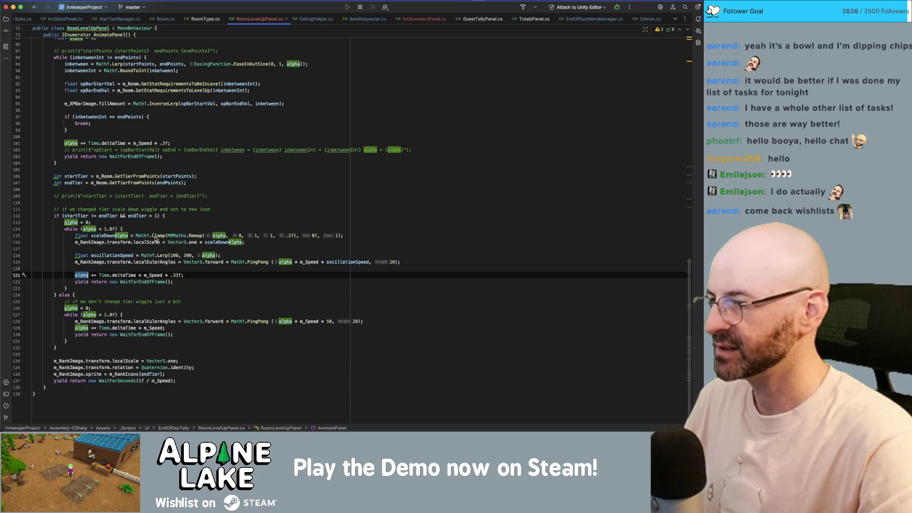
pyautogui.click(213, 236)
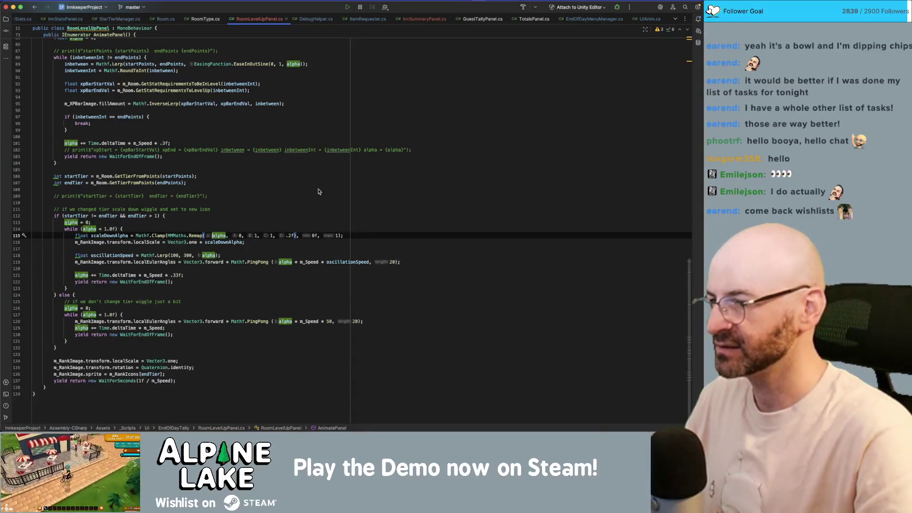
pyautogui.write('Easing')
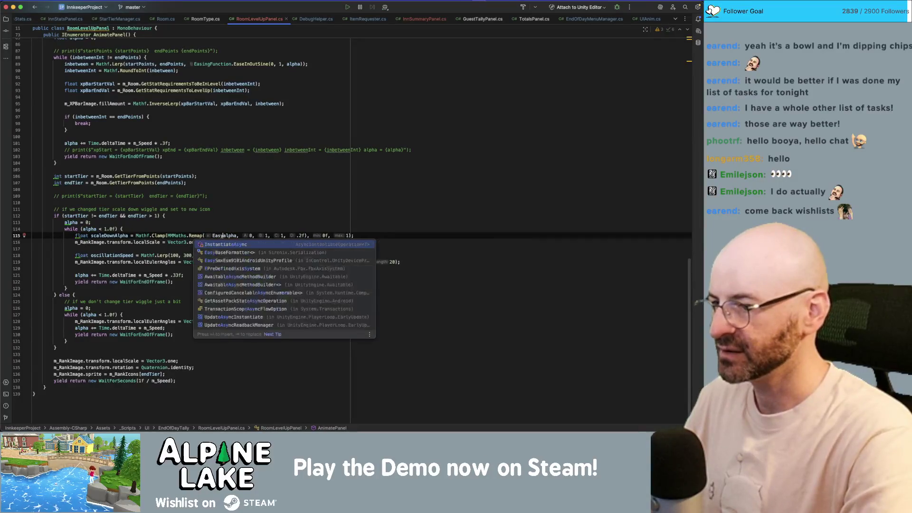
pyautogui.press('Escape')
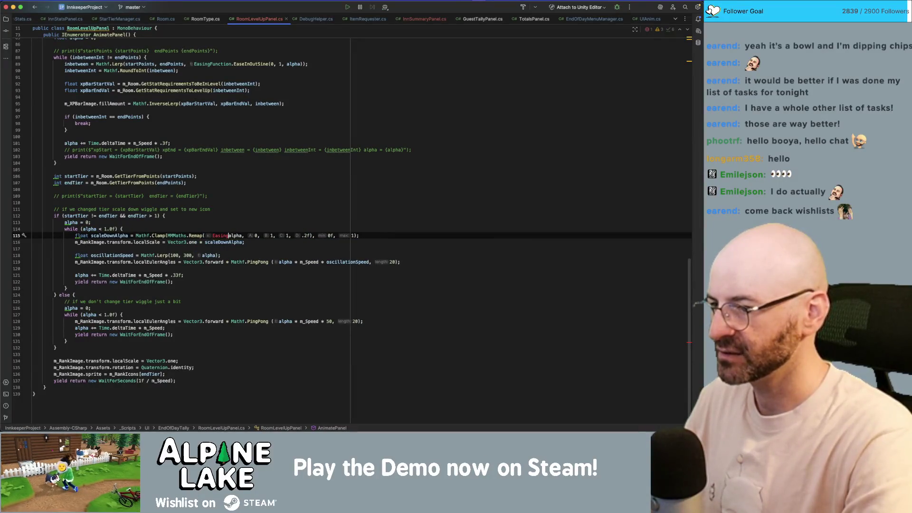
pyautogui.write('Function.')
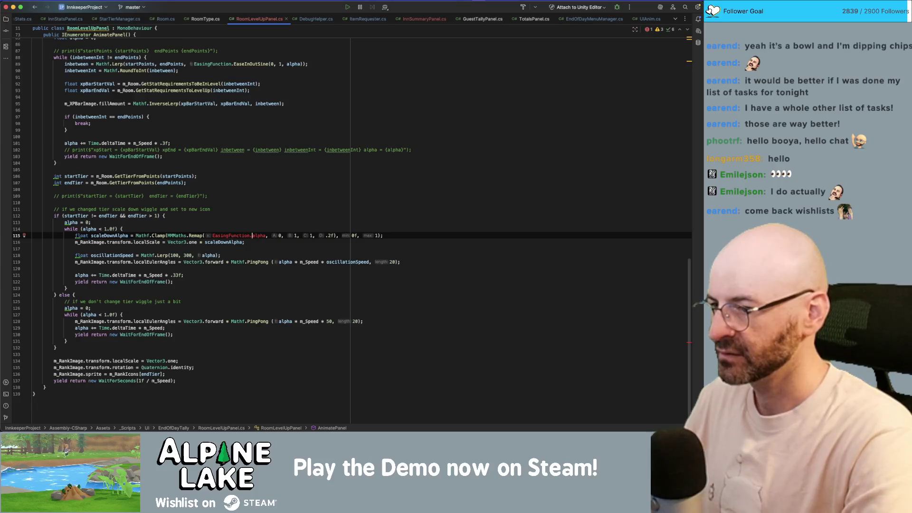
pyautogui.write('Easeou')
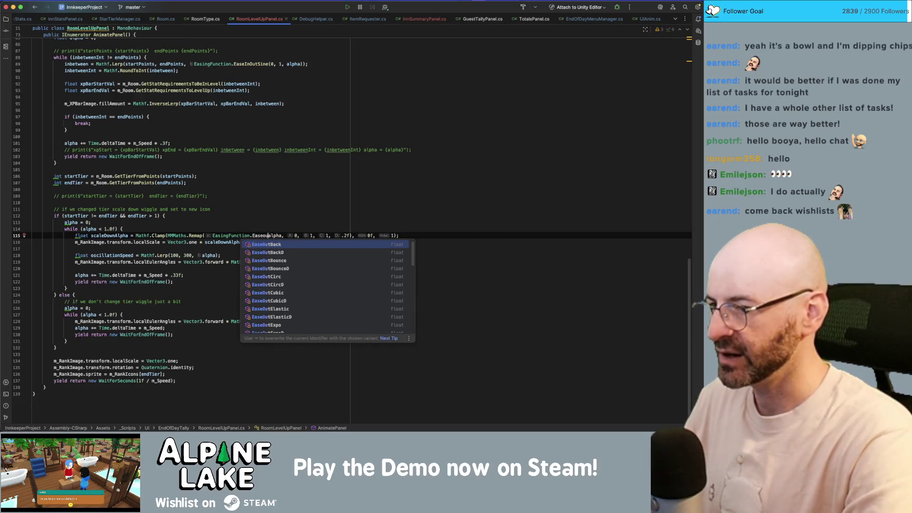
pyautogui.write('t')
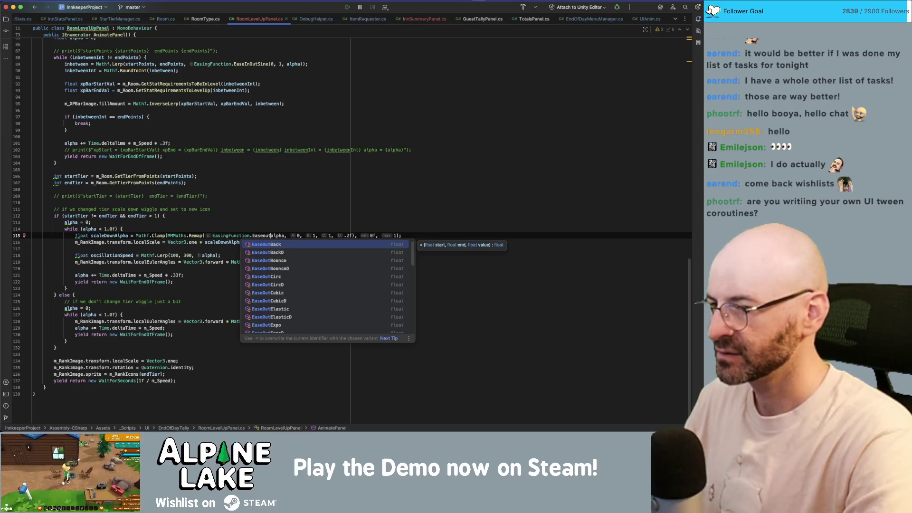
pyautogui.write('S')
pyautogui.press('Return')
pyautogui.write('(')
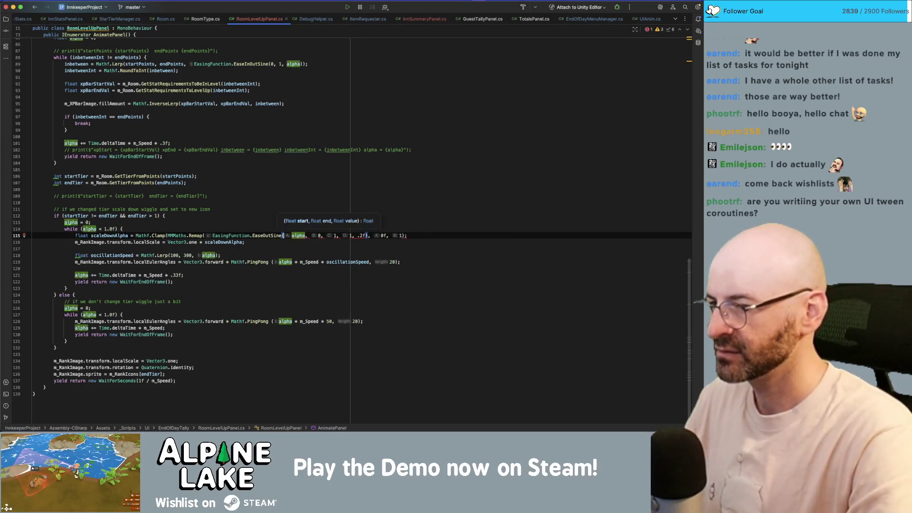
pyautogui.press('Right')
pyautogui.press('Right')
pyautogui.press('Right')
pyautogui.write(')')
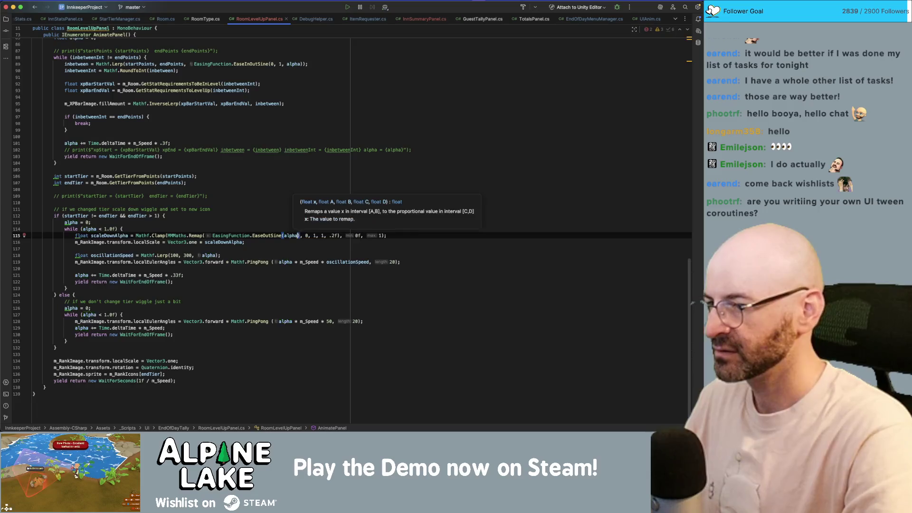
pyautogui.press('Left')
pyautogui.press('Left')
pyautogui.press('Left')
pyautogui.write('0')
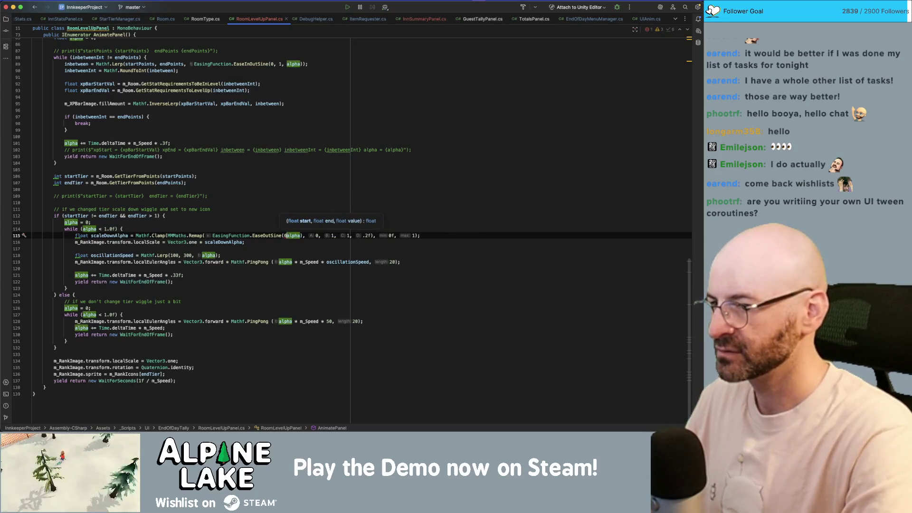
pyautogui.write(',1,')
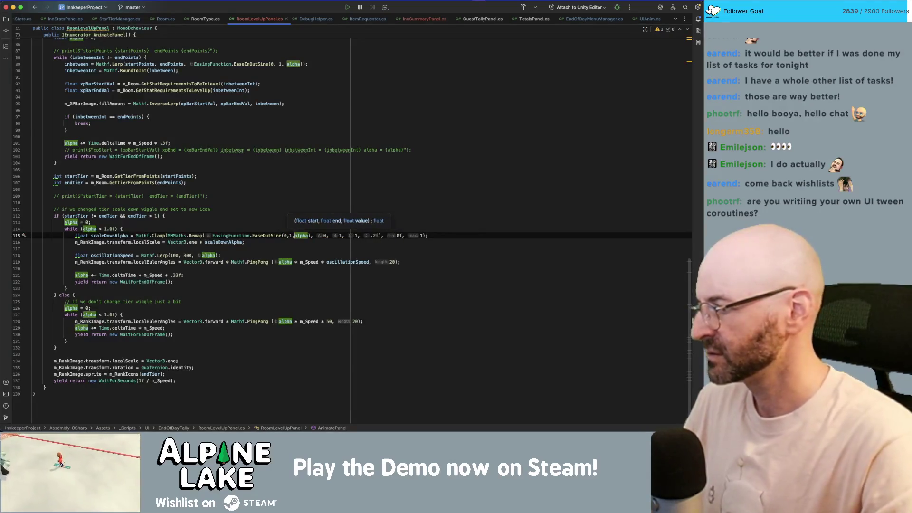
# Check the completion suggestions at alpha, then return to Unity so it recompiles RoomLevelUpPanel.
pyautogui.click(323, 189)
pyautogui.click(317, 216)
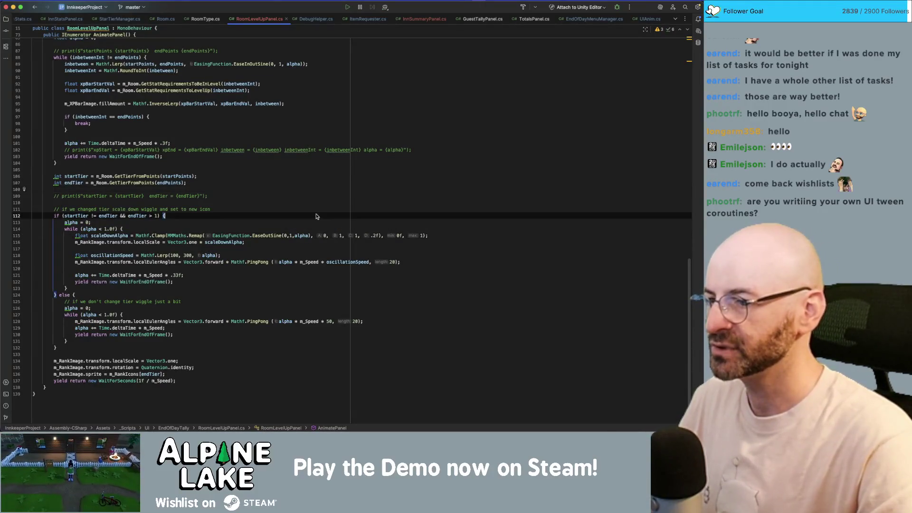
pyautogui.click(291, 235)
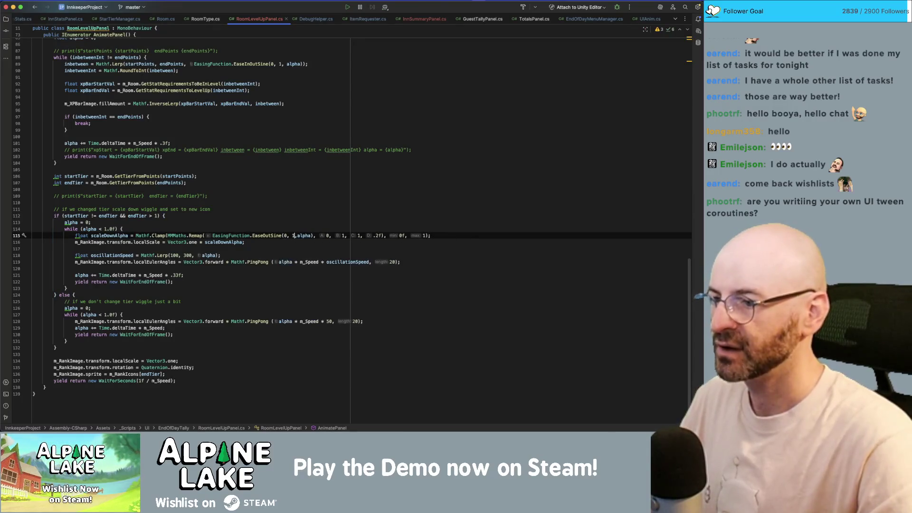
pyautogui.hotkey('ctrl', 'space')
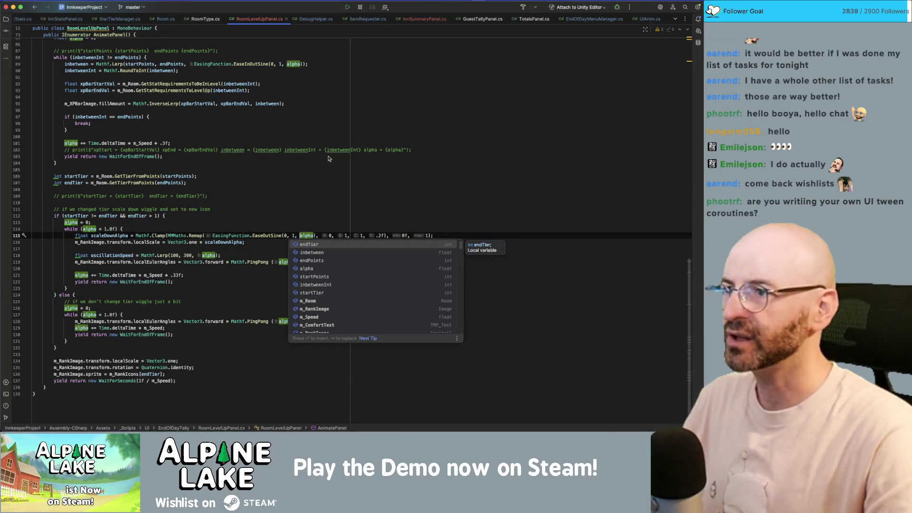
pyautogui.click(328, 150)
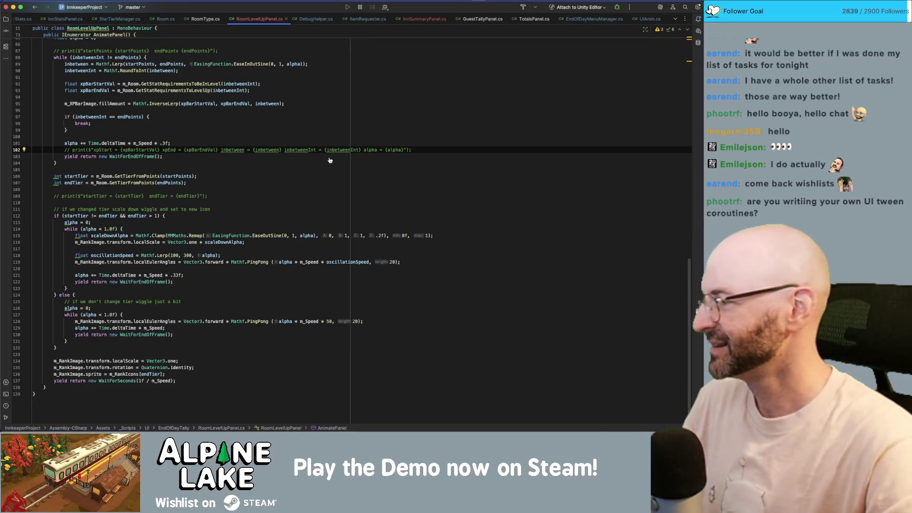
pyautogui.press('super+Tab')
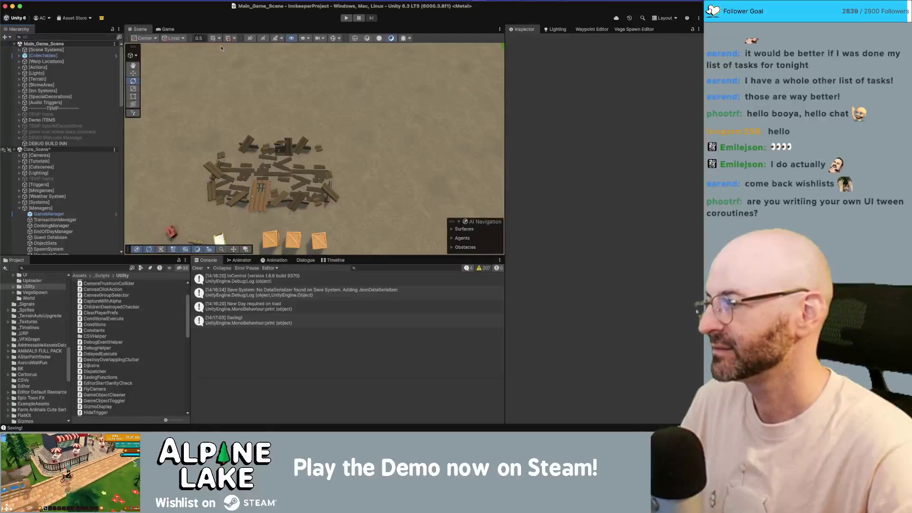
# Enter play mode so the innkeeper appears outside the inn on Spring, Wed 3rd Year 1.
pyautogui.click(345, 19)
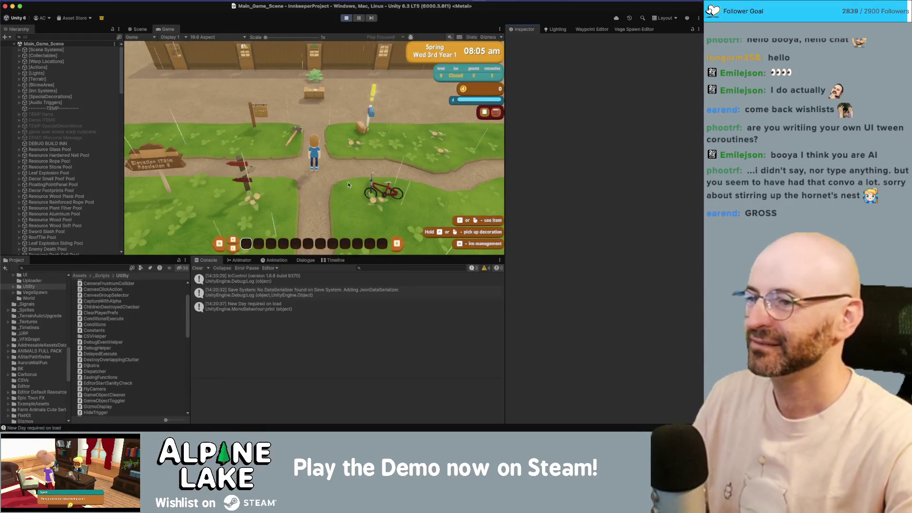
# Walk the innkeeper up the path, into the inn, and around its rooms and floor.
pyautogui.press('w')
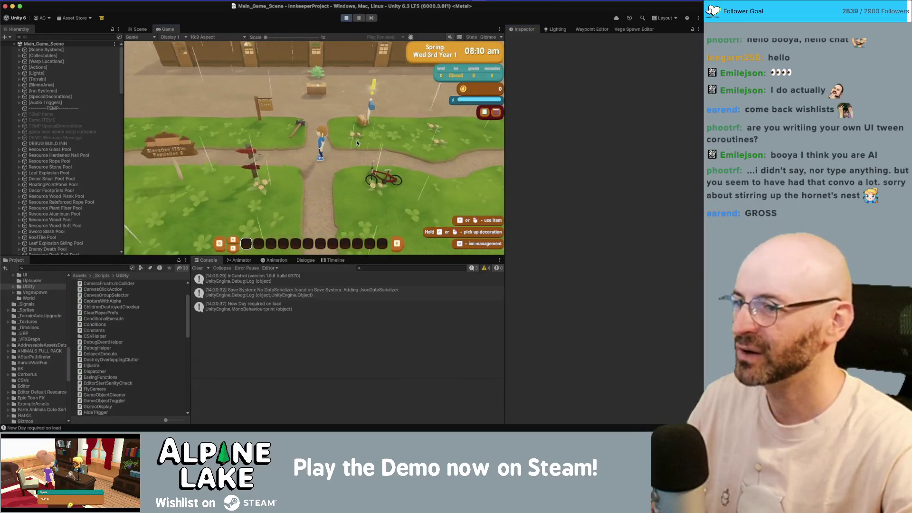
pyautogui.press('d')
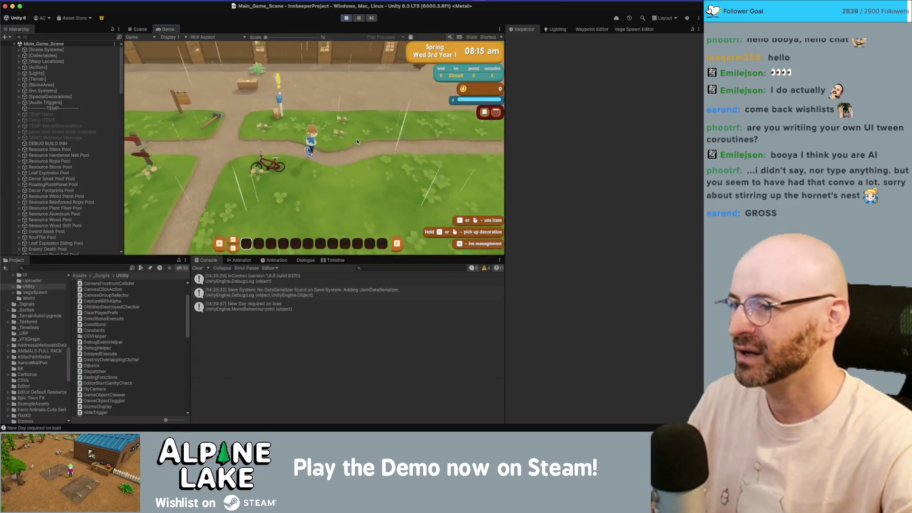
pyautogui.press('d')
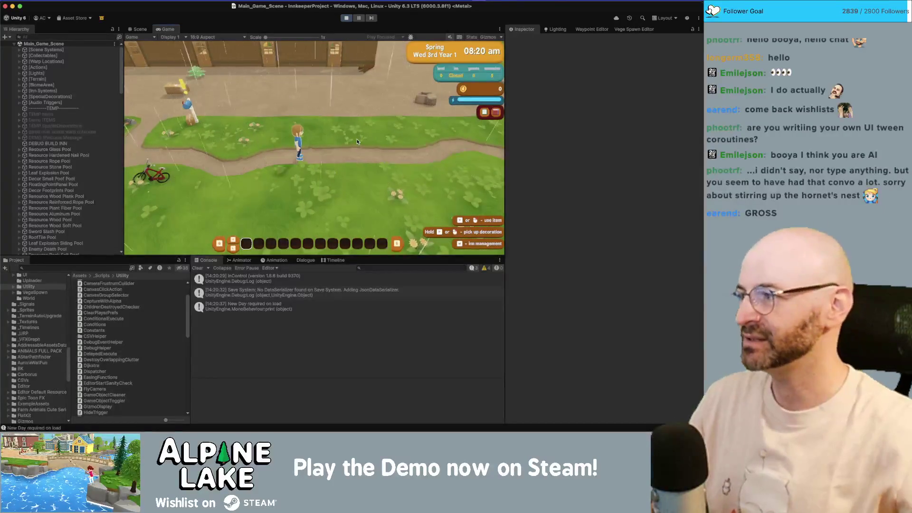
pyautogui.press('w')
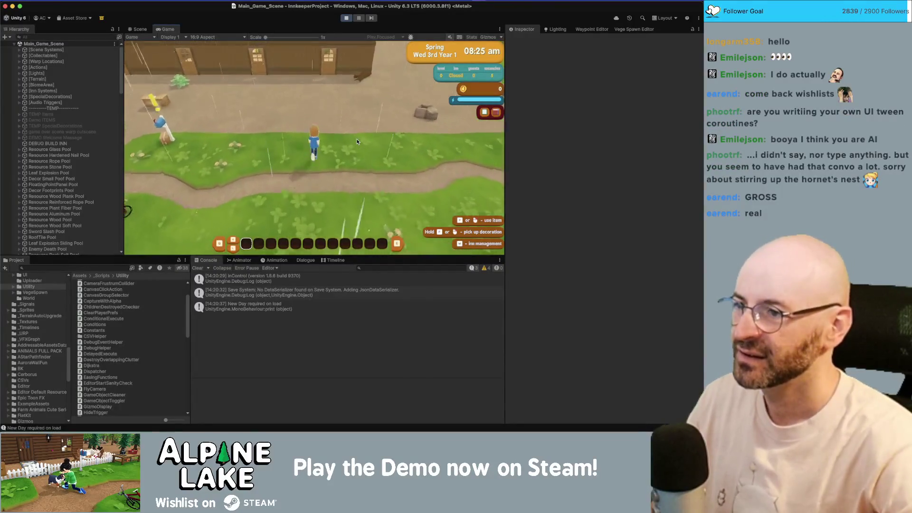
pyautogui.press('w')
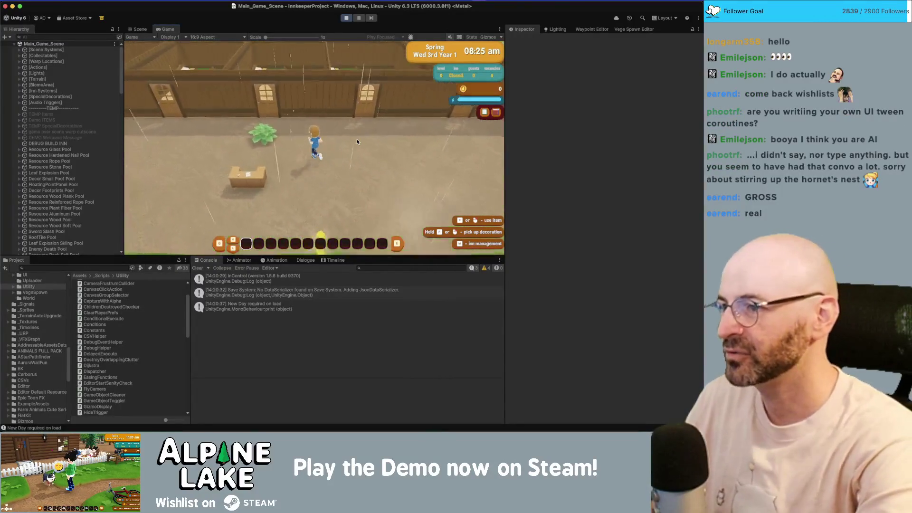
pyautogui.press('w')
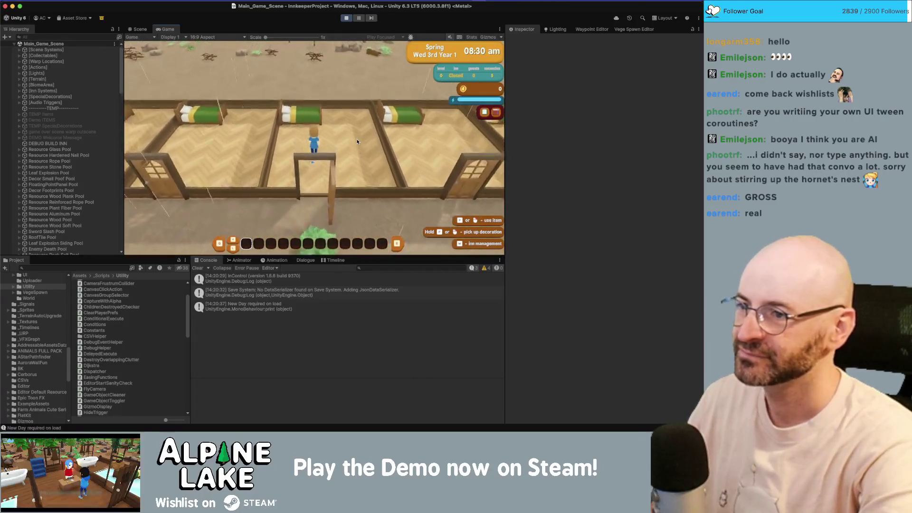
pyautogui.press('a')
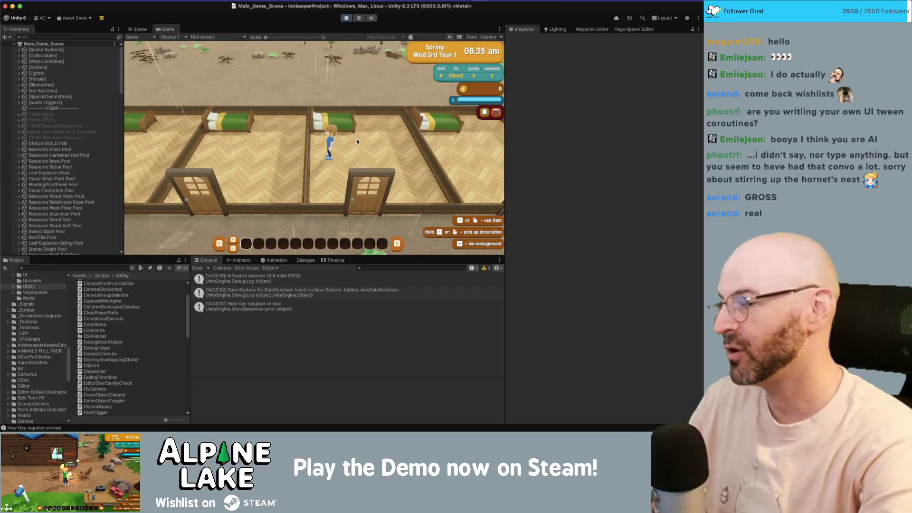
pyautogui.press('d')
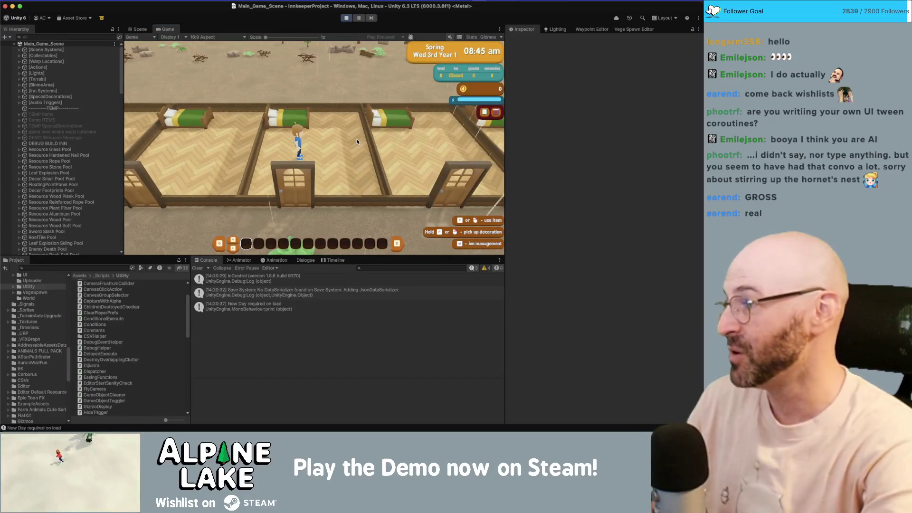
pyautogui.press('s')
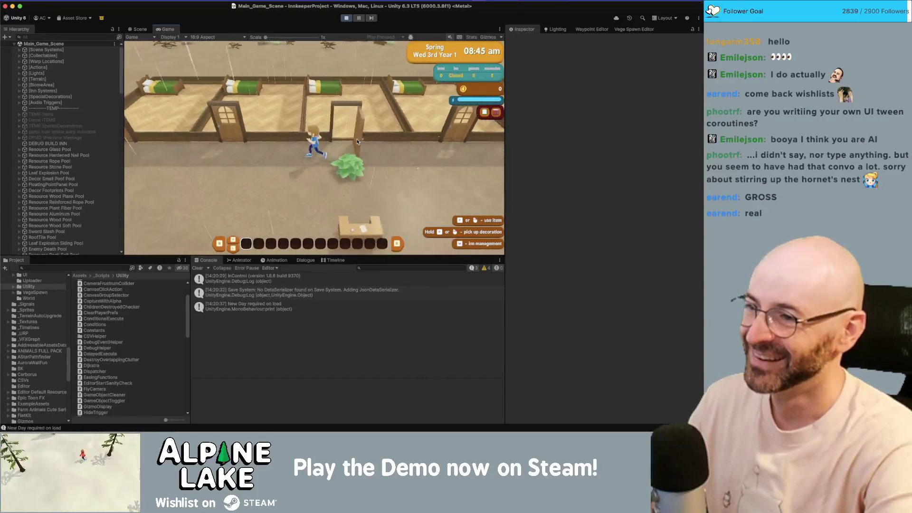
pyautogui.press('d')
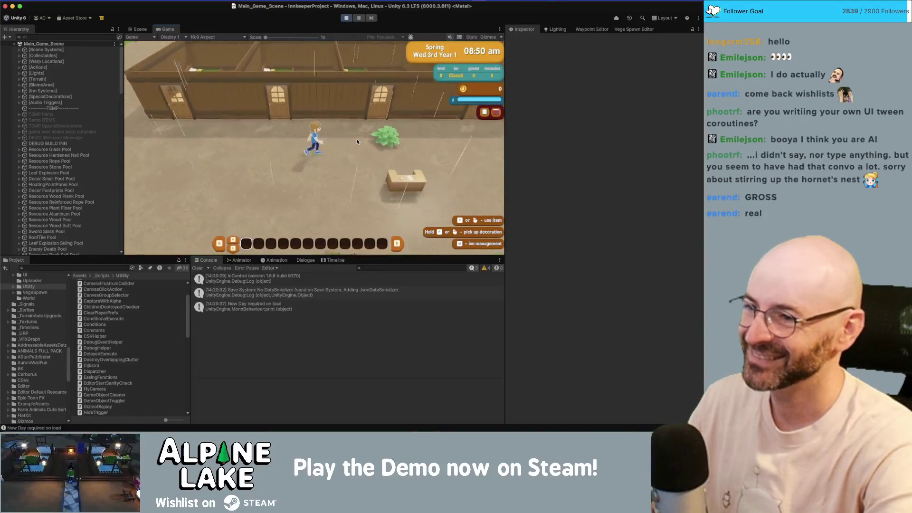
pyautogui.press('s')
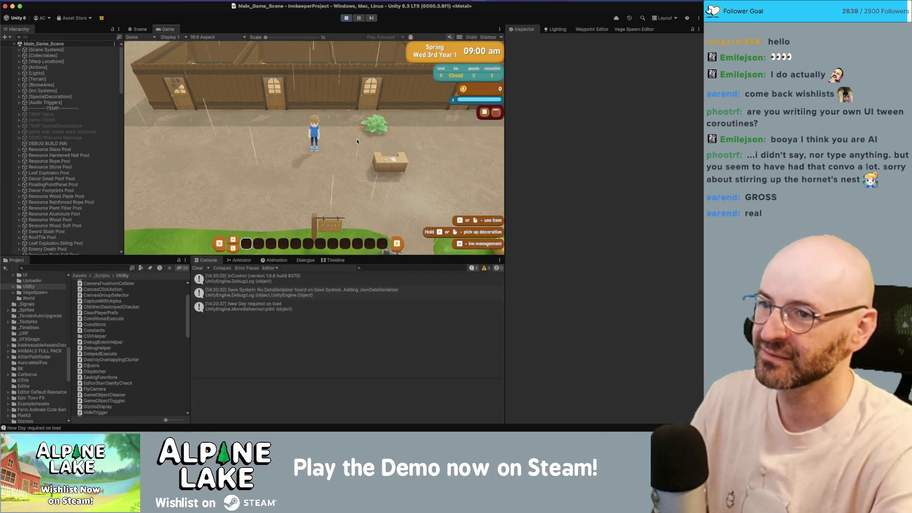
pyautogui.press('d')
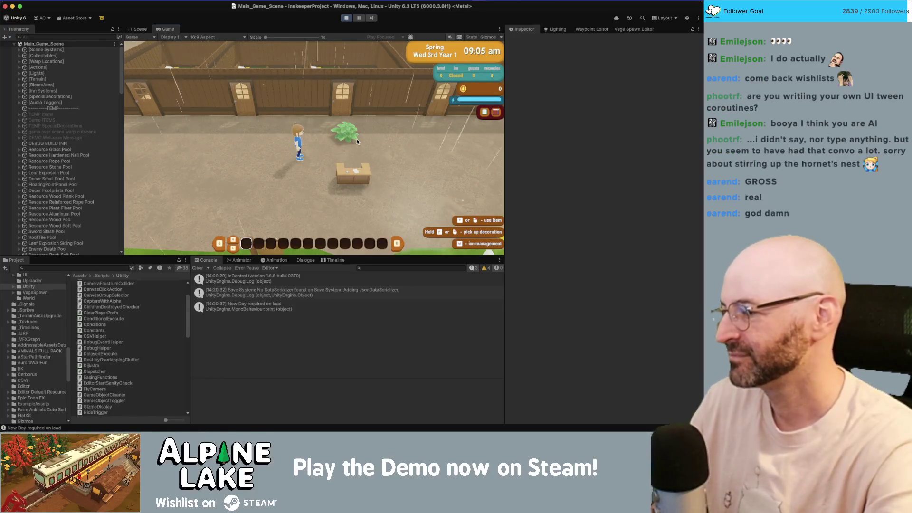
pyautogui.press('d')
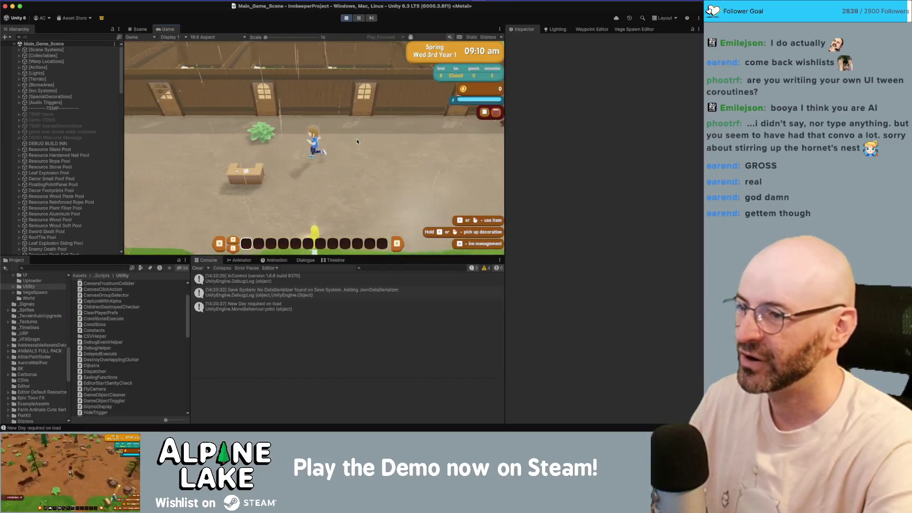
pyautogui.press('a')
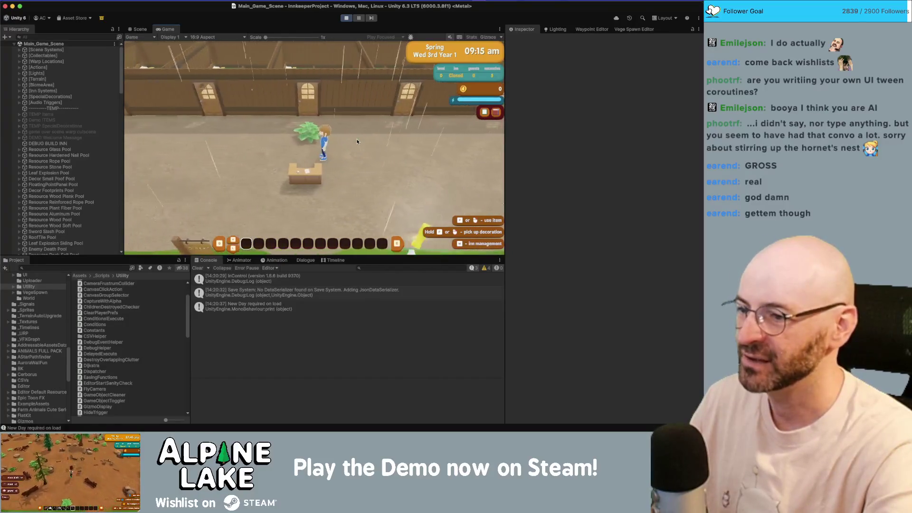
pyautogui.press('s')
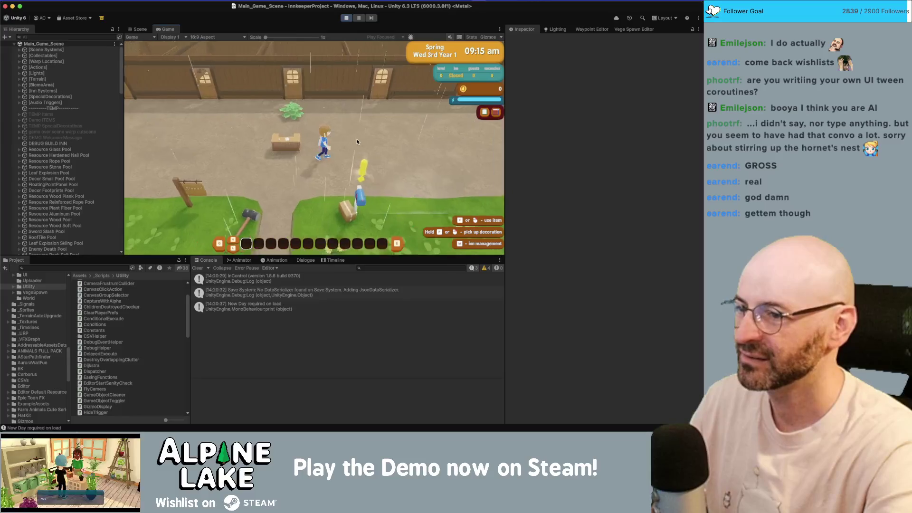
# Check the mailbox to pick up the Scary Letter quest, then walk out and back beside the inn.
pyautogui.press('e')
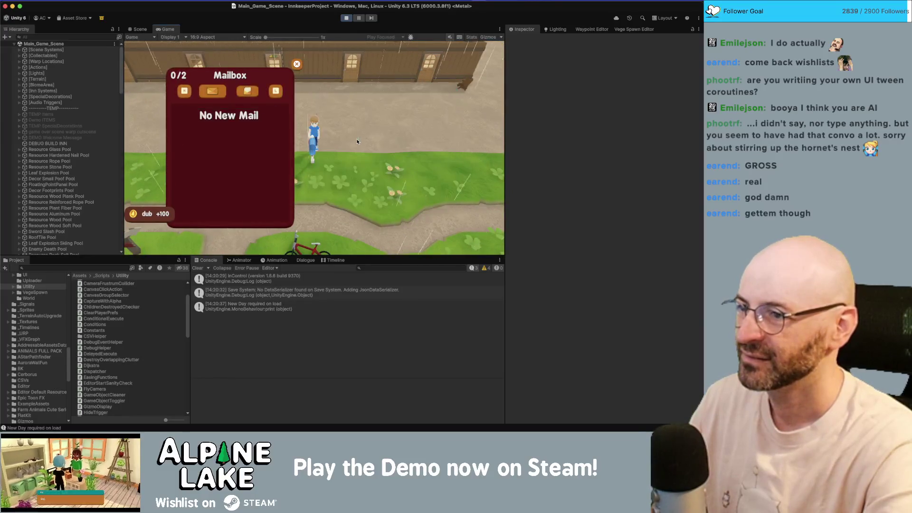
pyautogui.press('Escape')
pyautogui.press('Escape')
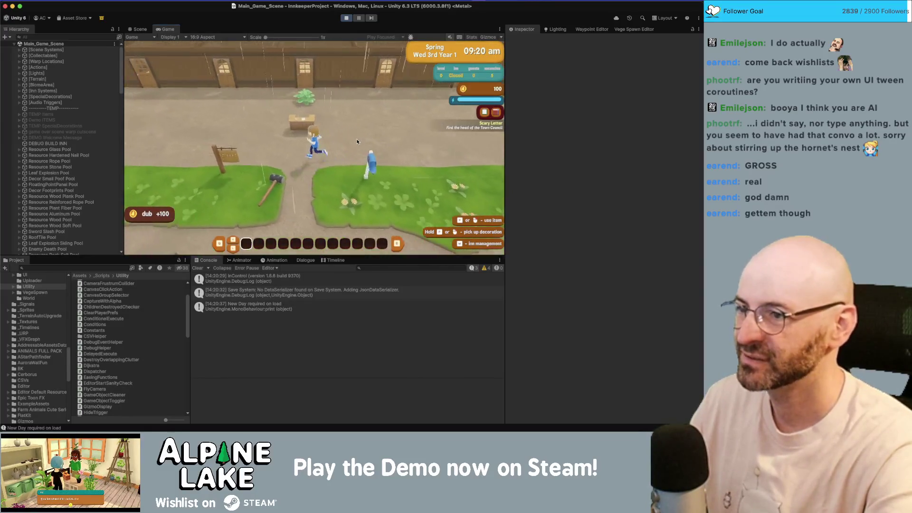
pyautogui.press('a')
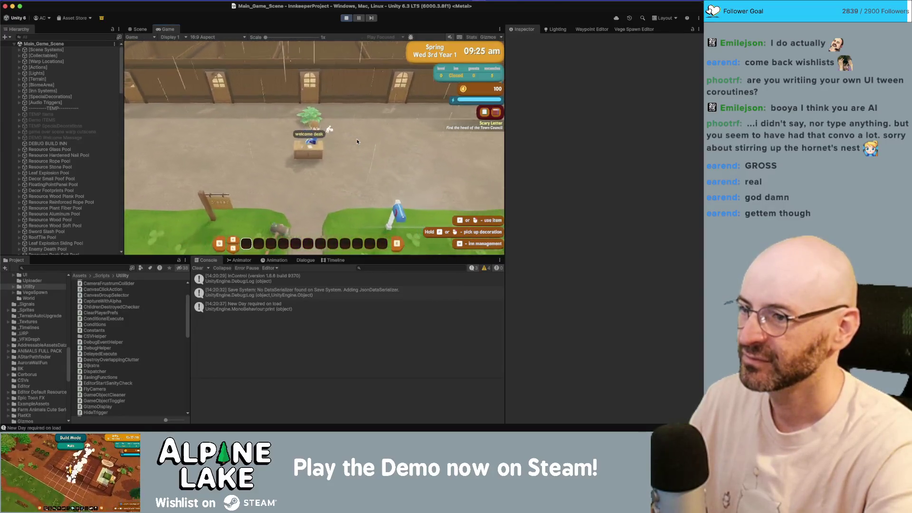
pyautogui.press('s')
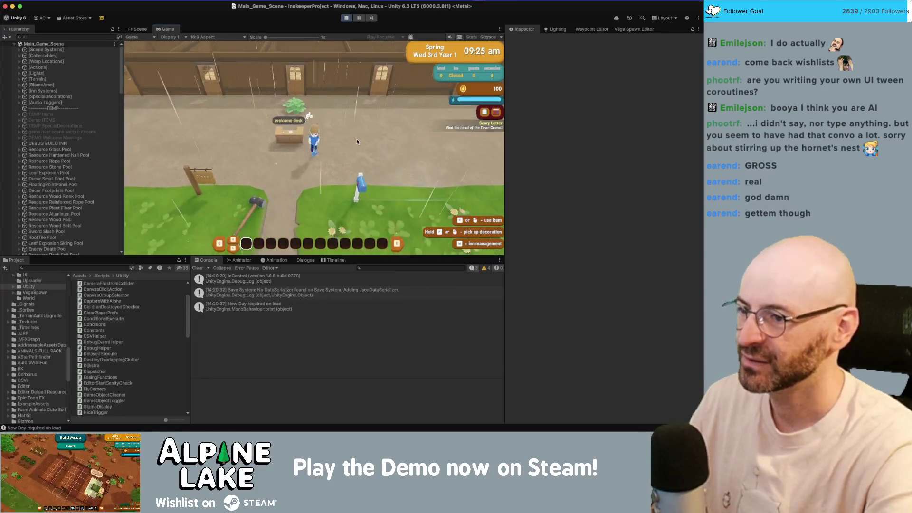
pyautogui.press('a')
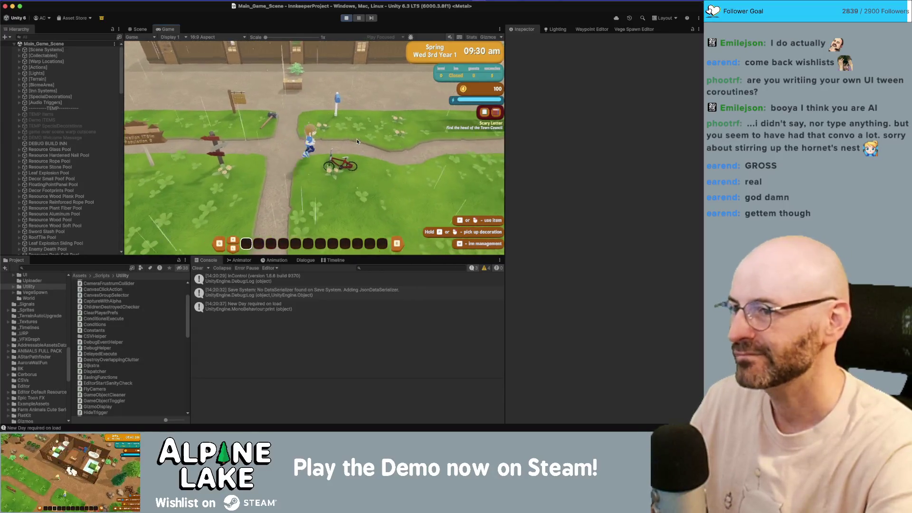
pyautogui.press('w')
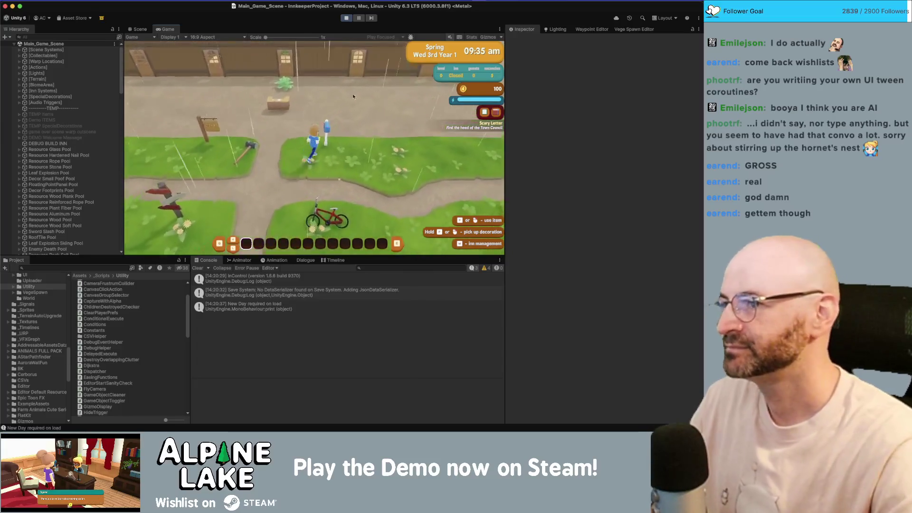
pyautogui.scroll(-10, 86, 154)
pyautogui.scroll(-15, 87, 155)
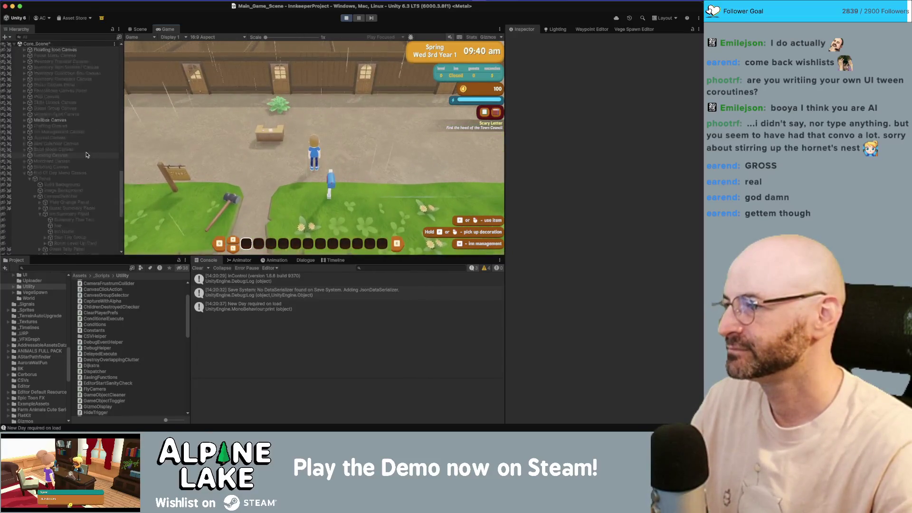
pyautogui.scroll(20, 87, 154)
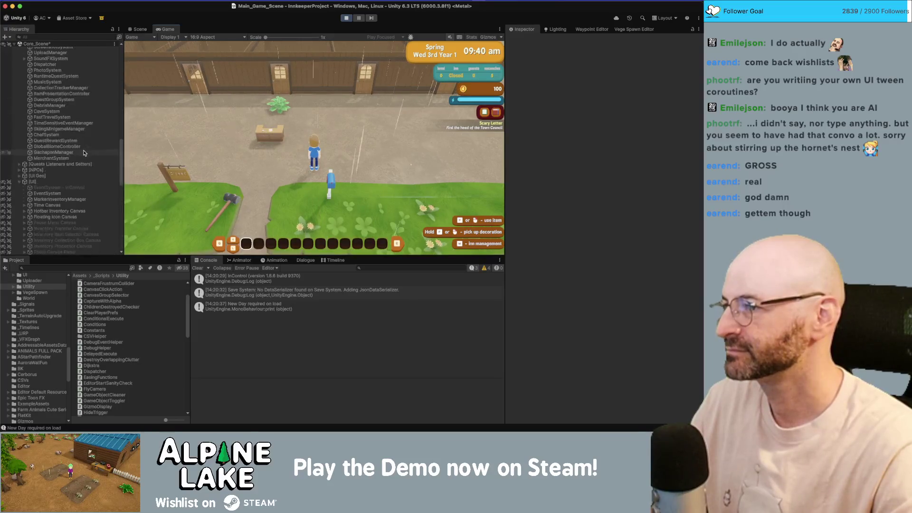
# In the Scene view, select Decor Bed Single B(Clone) and set its Comfort base value to 50.
pyautogui.click(136, 30)
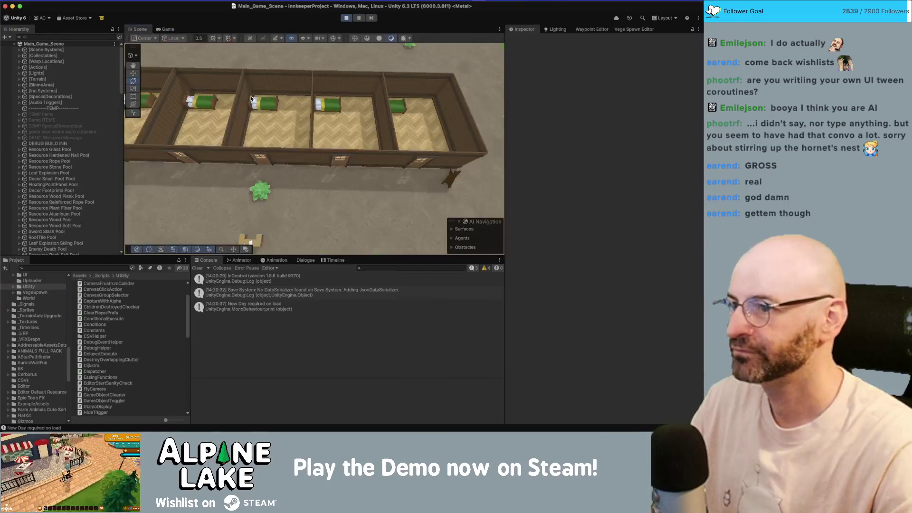
pyautogui.click(270, 105)
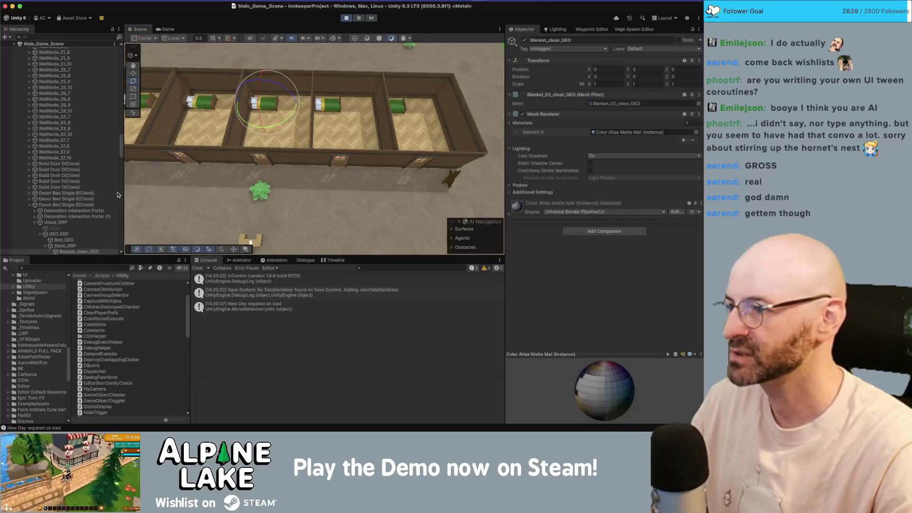
pyautogui.click(67, 206)
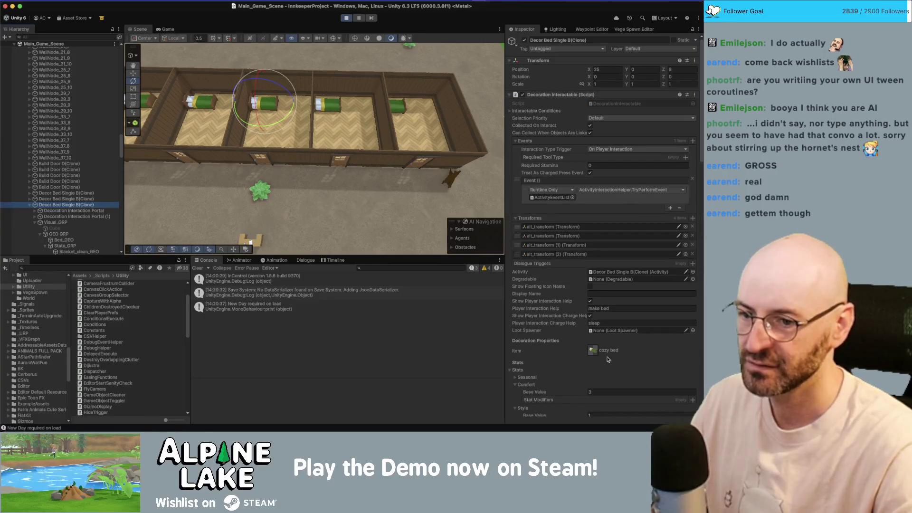
pyautogui.click(599, 392)
pyautogui.write('50')
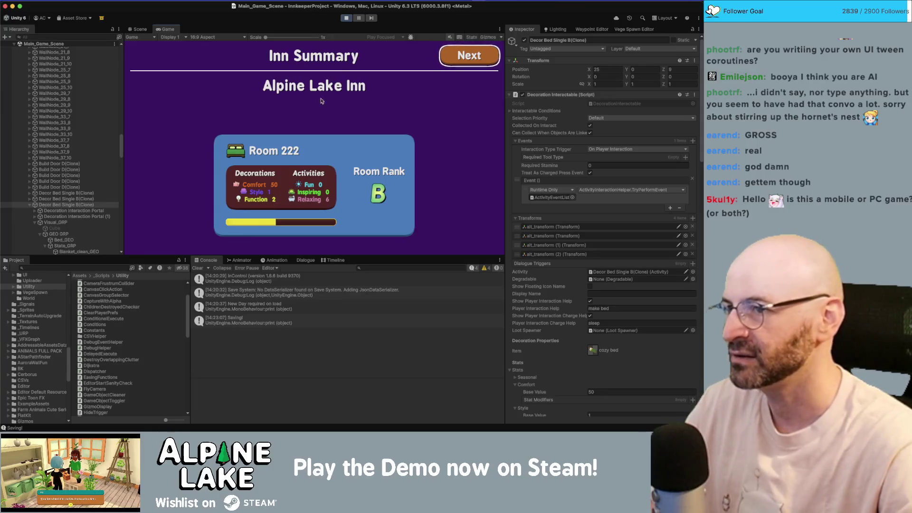
# Stop play mode so the Scene view returns and the console's last entry reads Saving!
pyautogui.click(351, 19)
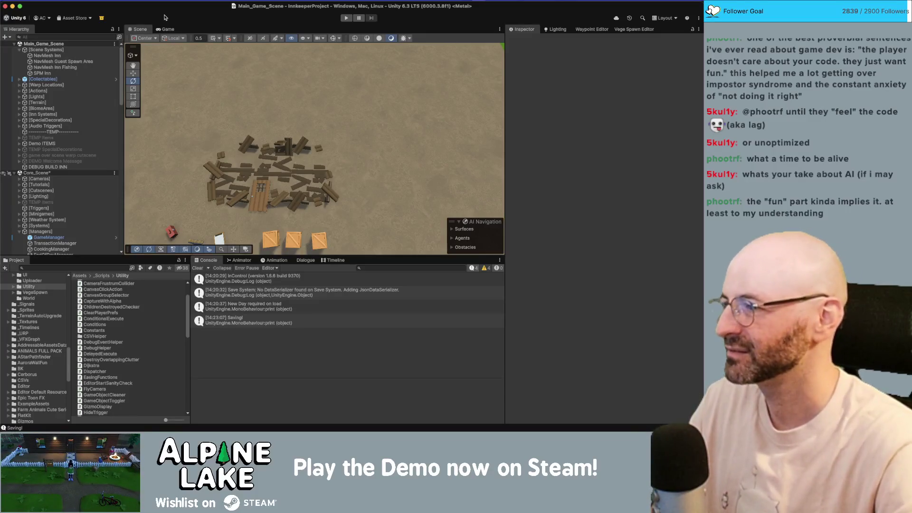
# Orbit and pull back the scene camera into a tilted view of the crates, tools and bicycle.
pyautogui.moveTo(246, 76); pyautogui.dragTo(289, 41)
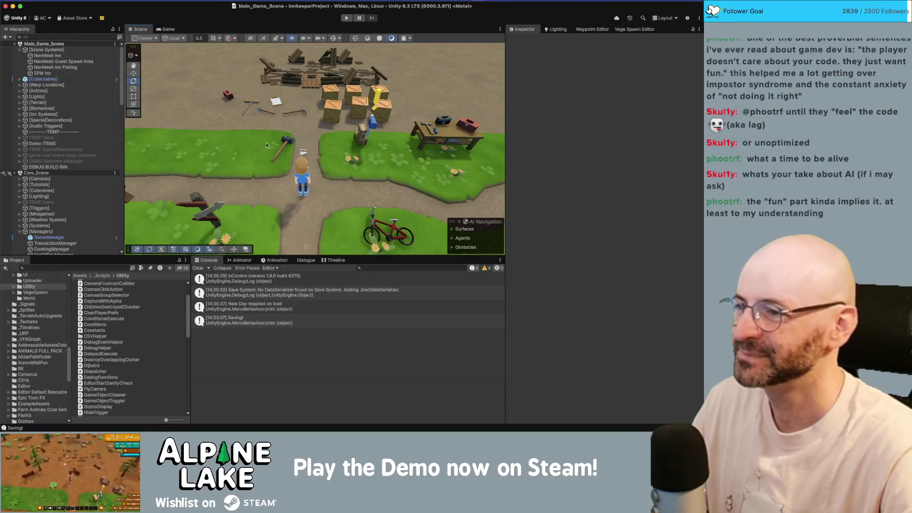
pyautogui.moveTo(266, 145); pyautogui.dragTo(290, 113)
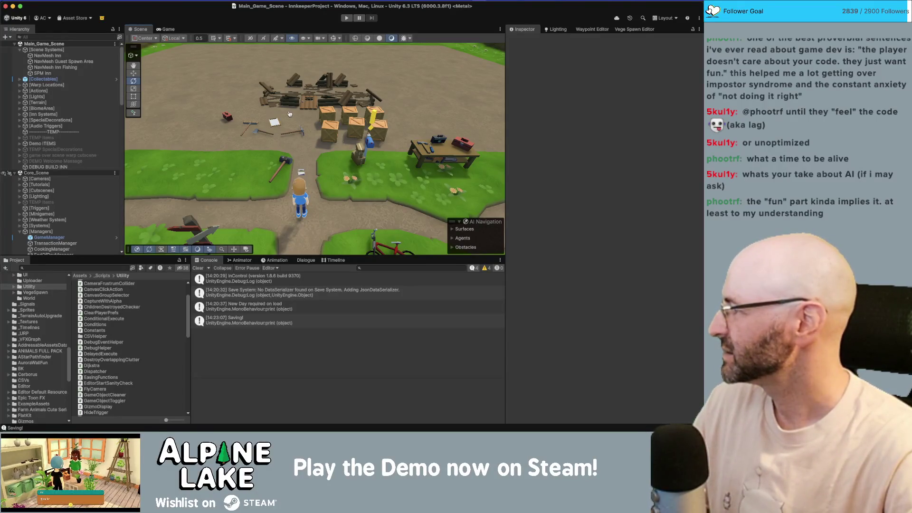
# In RoomLevelUpPanel.cs, join the stray comment fragment and add an empty line atop AnimatePanel.
pyautogui.press('super+Tab')
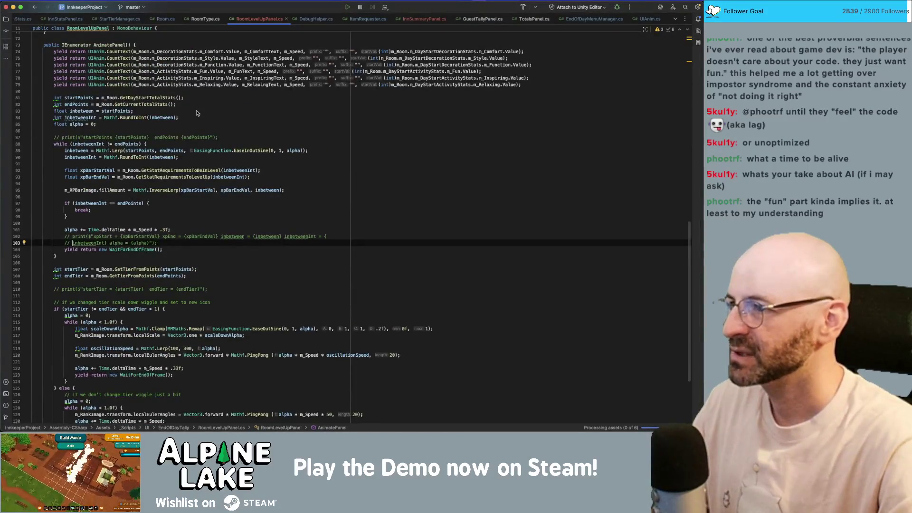
pyautogui.press('BackSpace')
pyautogui.press('BackSpace')
pyautogui.press('BackSpace')
pyautogui.scroll(5, 171, 151)
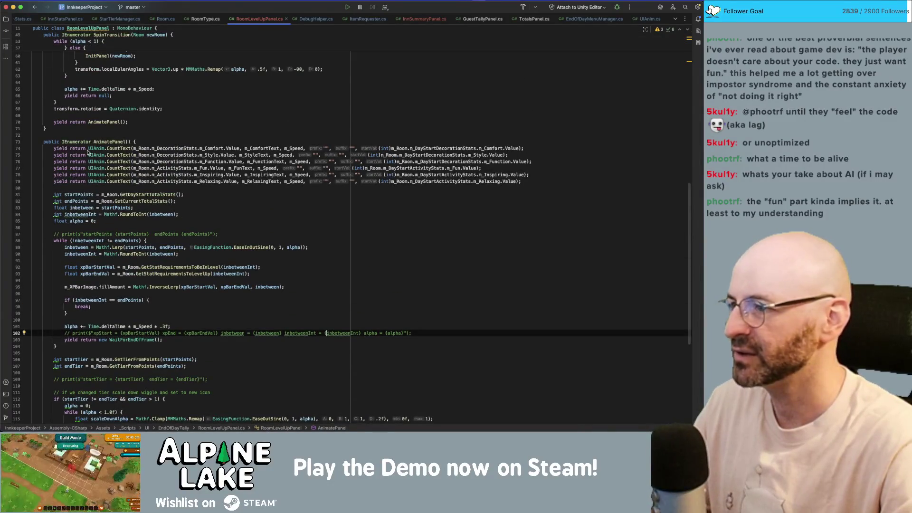
pyautogui.click(138, 142)
pyautogui.press('Return')
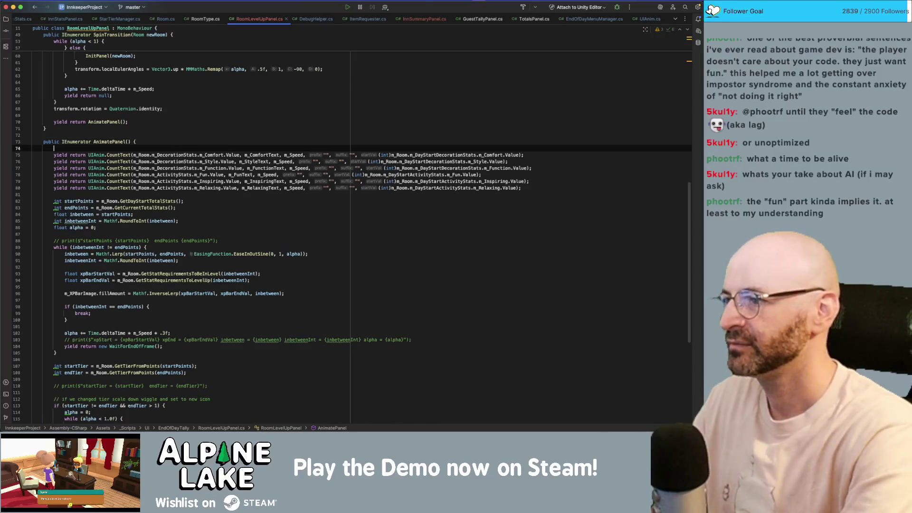
# Write an if condition checking m_Comfort.Value differs from the day-start Comfort value.
pyautogui.write('if(')
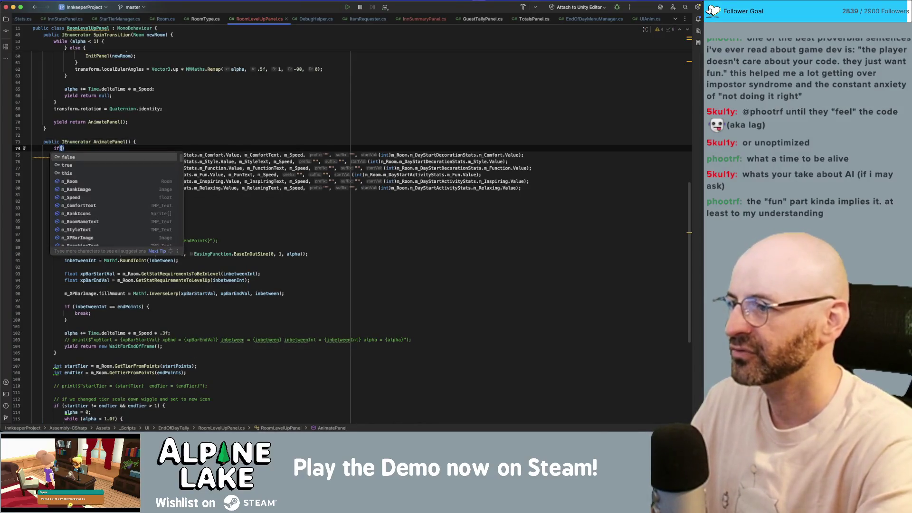
pyautogui.press('Escape')
pyautogui.press('Down')
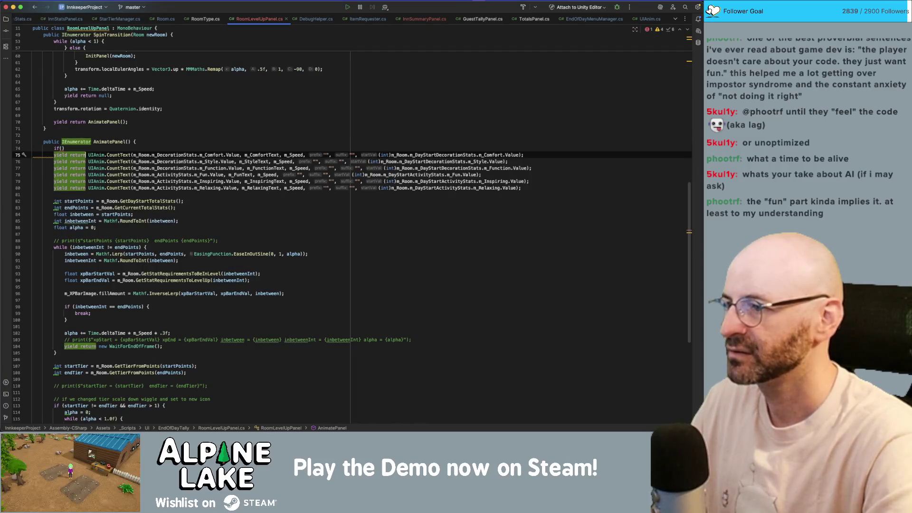
pyautogui.hotkey('alt', 'Right')
pyautogui.hotkey('alt', 'Right')
pyautogui.hotkey('alt', 'Right')
pyautogui.hotkey('alt', 'Up')
pyautogui.hotkey('alt', 'Up')
pyautogui.hotkey('alt', 'Up')
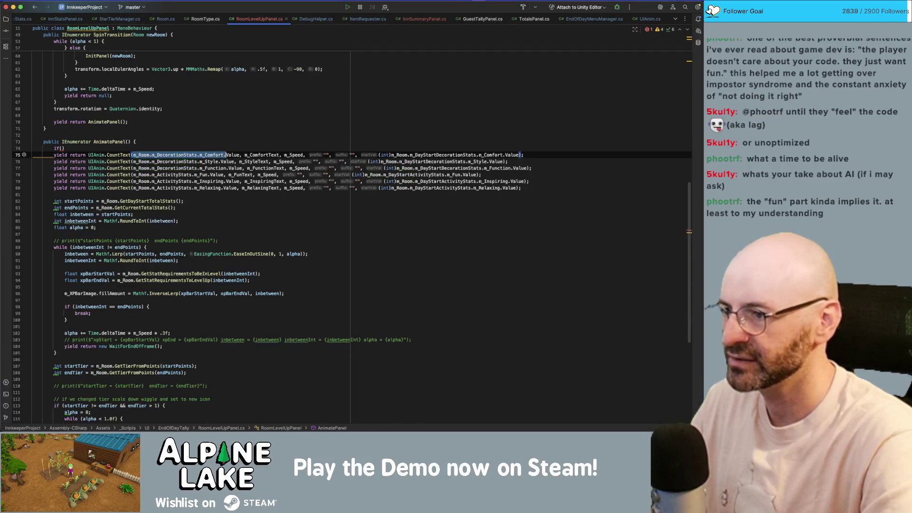
pyautogui.hotkey('ctrl', 'c')
pyautogui.press('Up')
pyautogui.hotkey('ctrl', 'v')
pyautogui.write('!=')
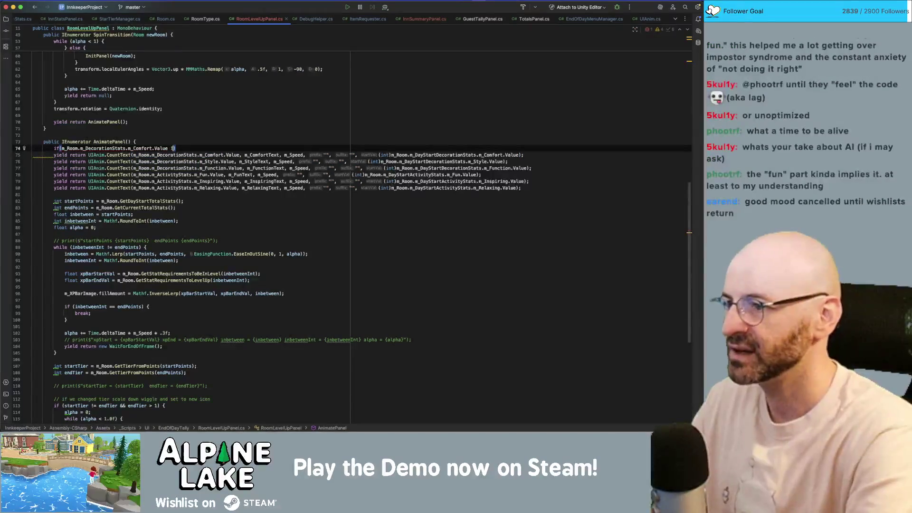
pyautogui.press('Escape')
pyautogui.press('Down')
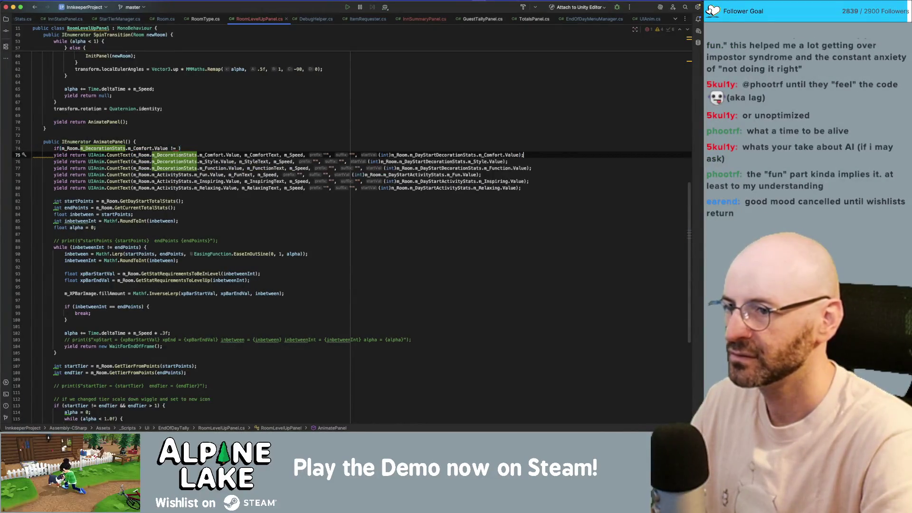
pyautogui.press('End')
pyautogui.press('Left')
pyautogui.hotkey('alt', 'shift', 'Left')
pyautogui.hotkey('alt', 'shift', 'Left')
pyautogui.hotkey('alt', 'shift', 'Left')
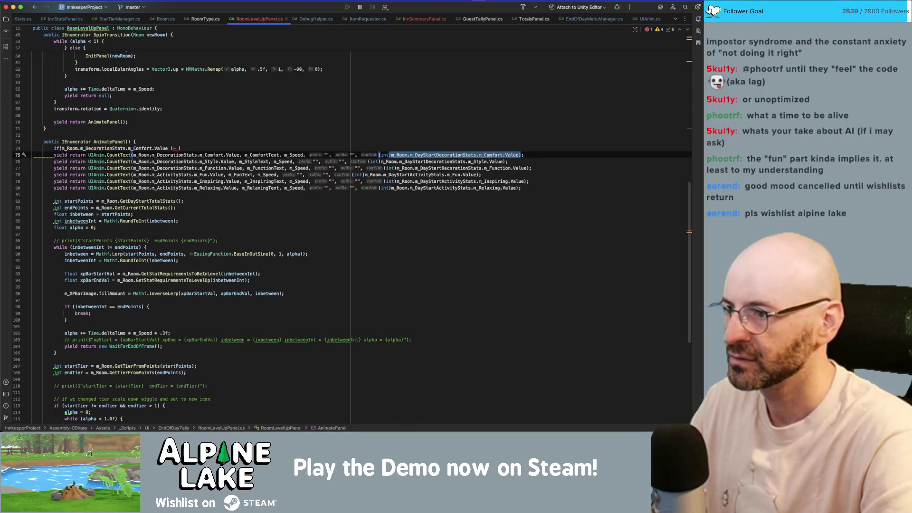
pyautogui.hotkey('ctrl', 'c')
pyautogui.press('Up')
pyautogui.hotkey('ctrl', 'v')
# Add a brace block to the if and move the Comfort CountText call inside it.
pyautogui.hotkey('ctrl', 'shift', 'Return')
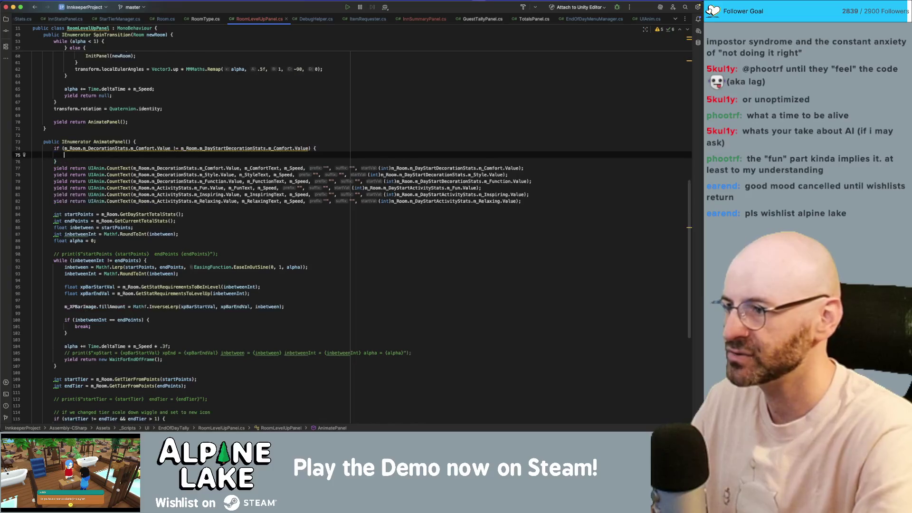
pyautogui.hotkey('alt', 'shift', 'Down')
pyautogui.press('Down')
pyautogui.press('Down')
pyautogui.hotkey('alt', 'shift', 'Up')
pyautogui.hotkey('alt', 'shift', 'Up')
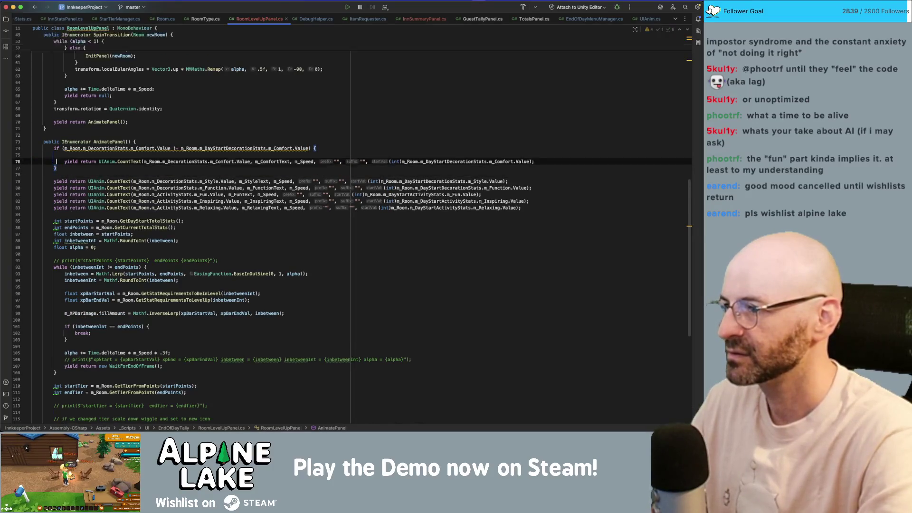
# Copy the Comfort if line and paste it above the Style count-up line.
pyautogui.press('Down')
pyautogui.press('Down')
pyautogui.press('Down')
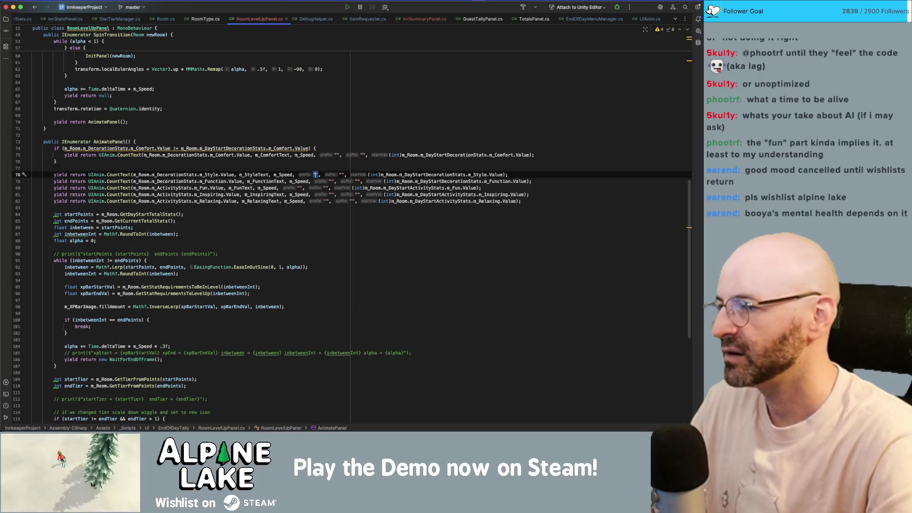
pyautogui.press('Up')
pyautogui.press('Up')
pyautogui.press('Up')
pyautogui.hotkey('shift', 'Home')
pyautogui.press('super+c')
pyautogui.press('Down')
pyautogui.press('Down')
pyautogui.press('Down')
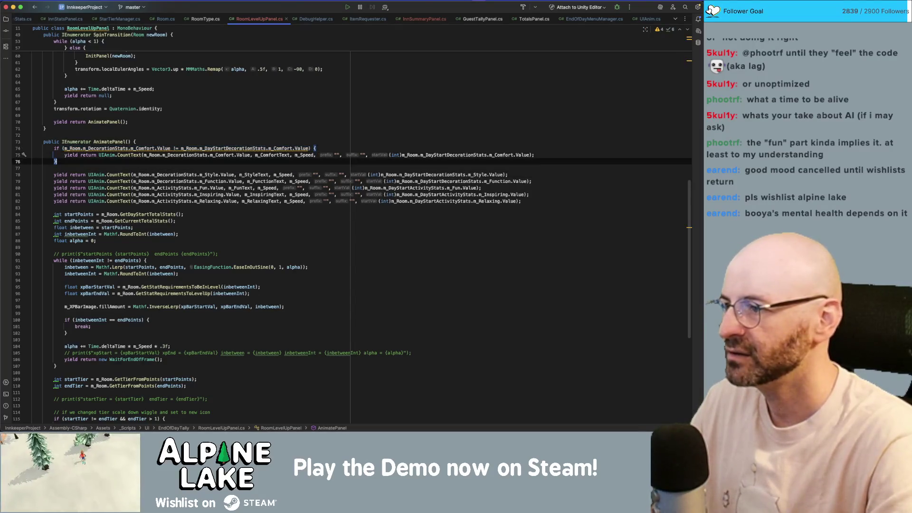
pyautogui.press('super+v')
pyautogui.press('Down')
# Close the Style count-up's if block with a brace and indent it.
pyautogui.press('Return')
pyautogui.write('}')
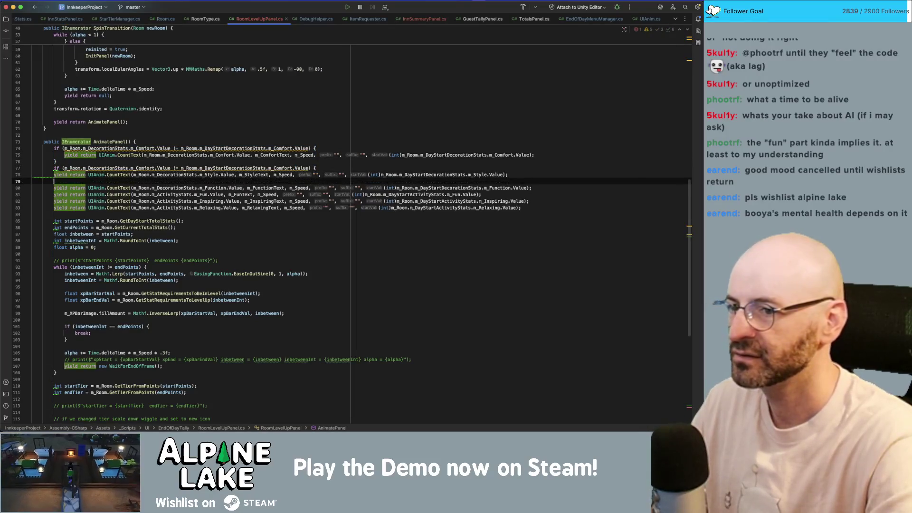
pyautogui.press('Return')
pyautogui.press('Up')
pyautogui.press('Up')
pyautogui.press('Up')
pyautogui.press('Home')
pyautogui.press('Return')
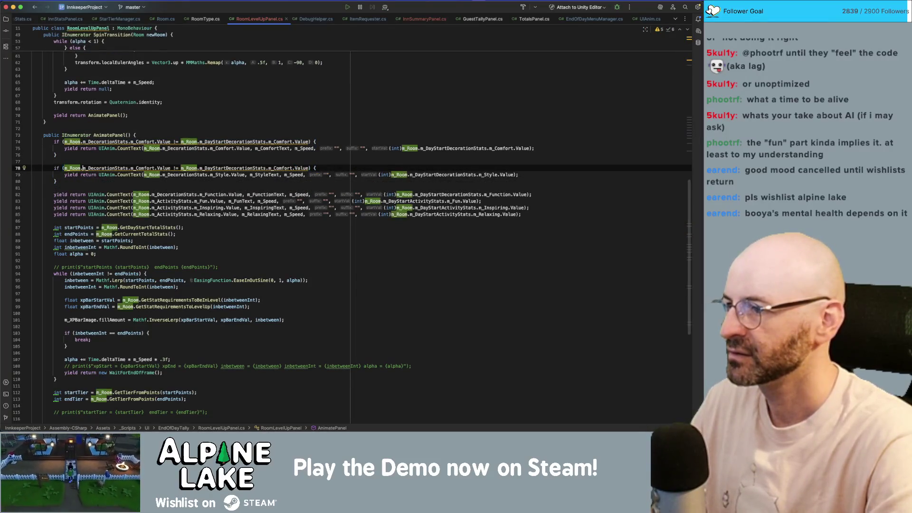
# Wrap the Function count line in a pasted Comfort if block with braces.
pyautogui.press('Down')
pyautogui.press('Down')
pyautogui.press('Down')
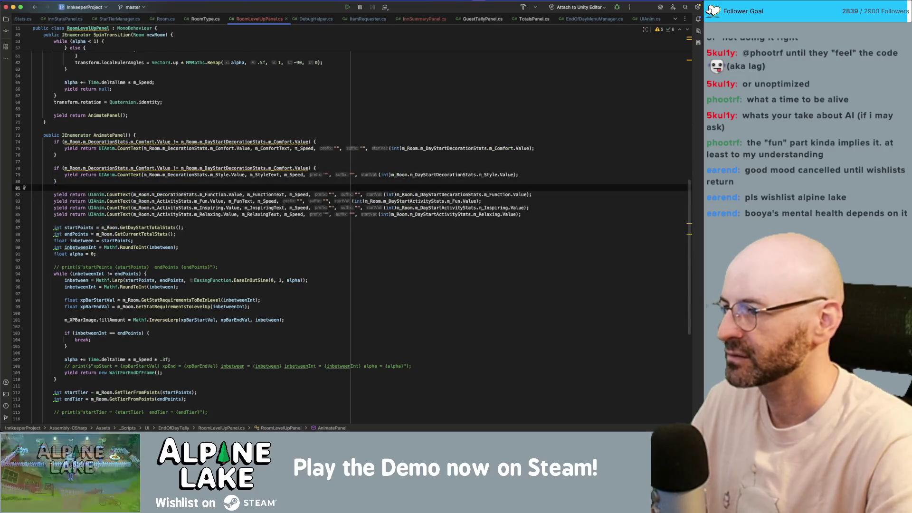
pyautogui.press('Return')
pyautogui.press('super+v')
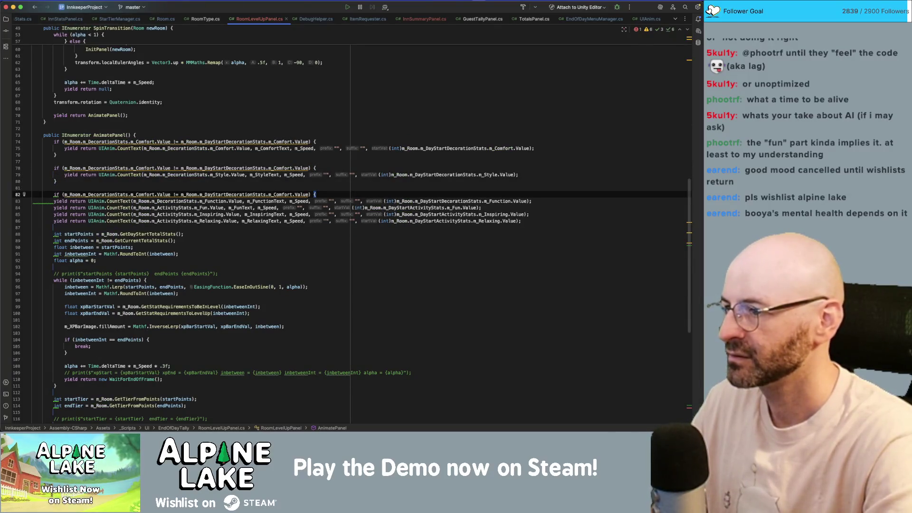
pyautogui.write('}')
pyautogui.press('Return')
pyautogui.click(331, 207)
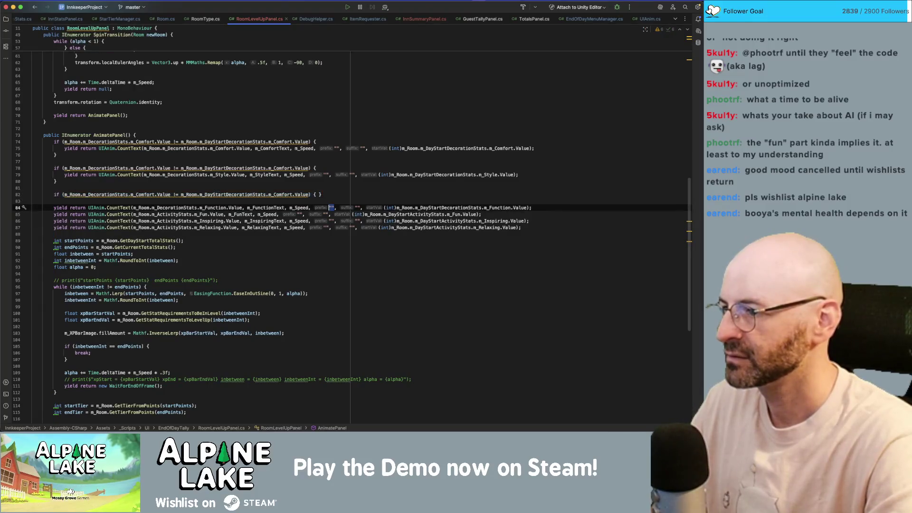
pyautogui.press('Up')
pyautogui.press('Up')
pyautogui.press('BackSpace')
pyautogui.press('BackSpace')
pyautogui.press('Down')
pyautogui.write('}')
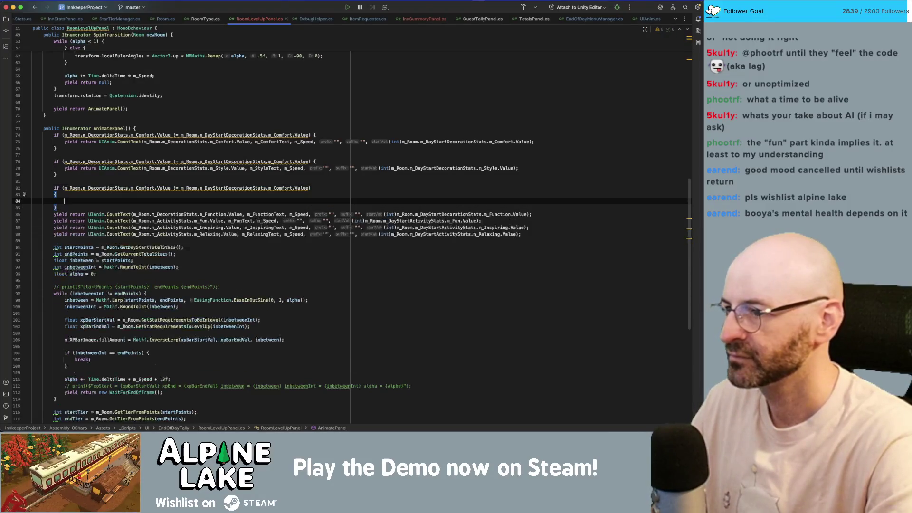
pyautogui.press('Return')
pyautogui.press('Up')
pyautogui.hotkey('alt', 'shift', 'Down')
pyautogui.hotkey('alt', 'shift', 'Down')
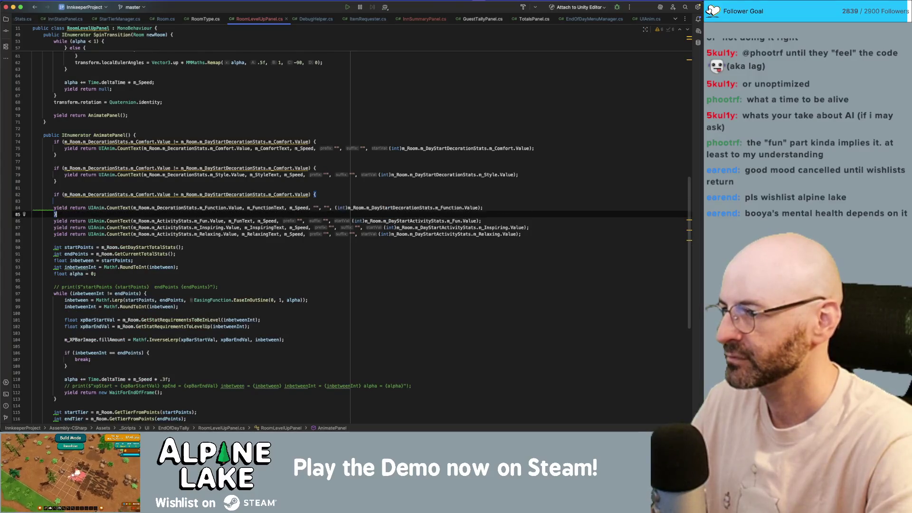
# Wrap the Fun, Inspiring and Relaxing count lines each in a pasted Comfort if block.
pyautogui.press('Return')
pyautogui.hotkey('ctrl', 'v')
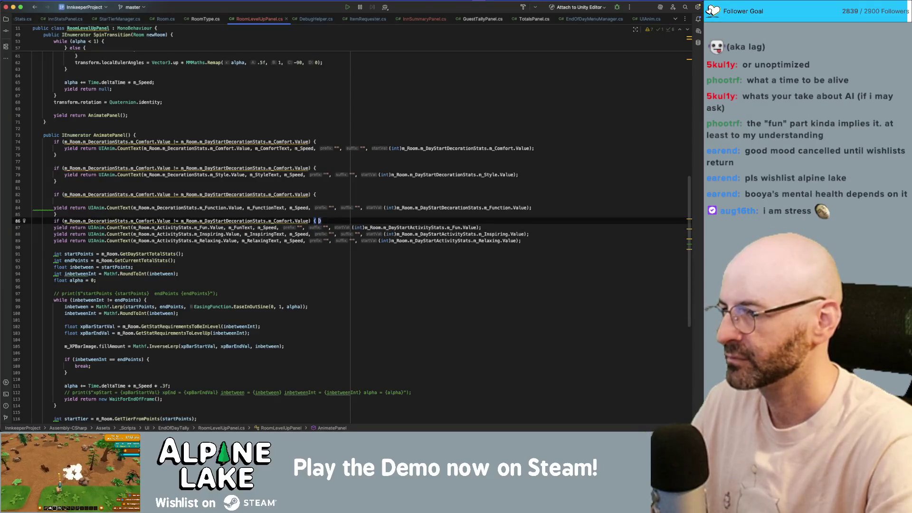
pyautogui.press('Return')
pyautogui.press('Down')
pyautogui.press('Down')
pyautogui.hotkey('alt', 'shift', 'Up')
pyautogui.press('Down')
pyautogui.press('End')
pyautogui.press('Return')
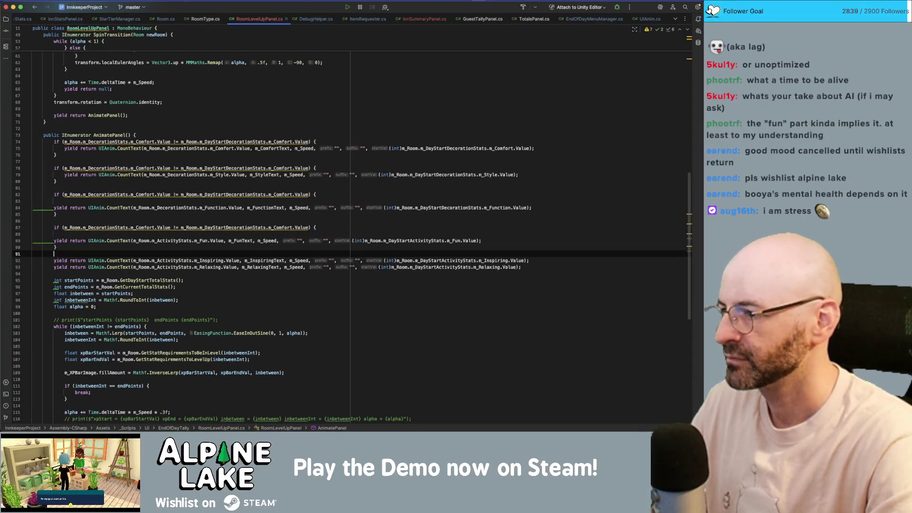
pyautogui.hotkey('ctrl', 'v')
pyautogui.press('Return')
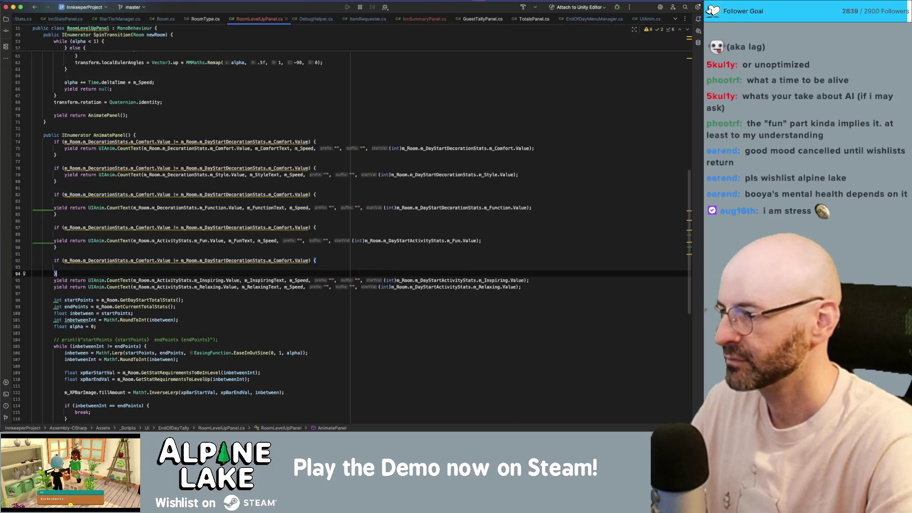
pyautogui.press('Down')
pyautogui.press('Down')
pyautogui.hotkey('alt', 'shift', 'Up')
pyautogui.press('Down')
pyautogui.press('End')
pyautogui.press('Return')
pyautogui.hotkey('ctrl', 'v')
pyautogui.press('Return')
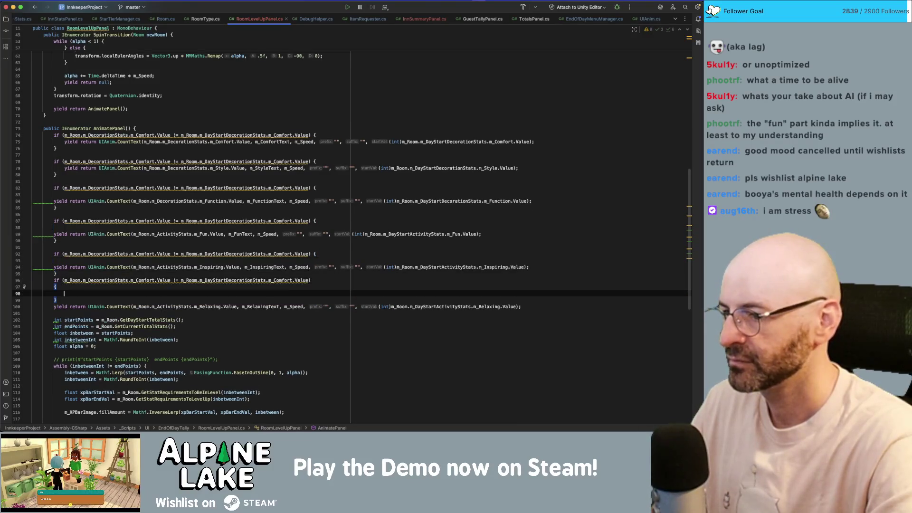
pyautogui.press('Down')
pyautogui.press('Down')
pyautogui.hotkey('alt', 'shift', 'Up')
pyautogui.press('Down')
pyautogui.press('End')
# Remove the extra blank lines around the Relaxing and Inspiring blocks.
pyautogui.press('Up')
pyautogui.press('Up')
pyautogui.press('Up')
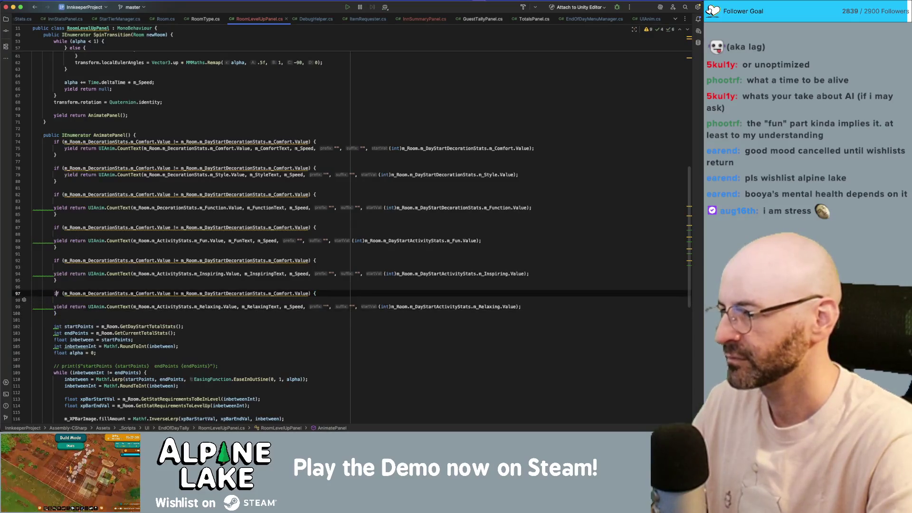
pyautogui.press('Delete')
pyautogui.press('Down')
pyautogui.press('Down')
pyautogui.press('Down')
pyautogui.press('End')
pyautogui.press('Delete')
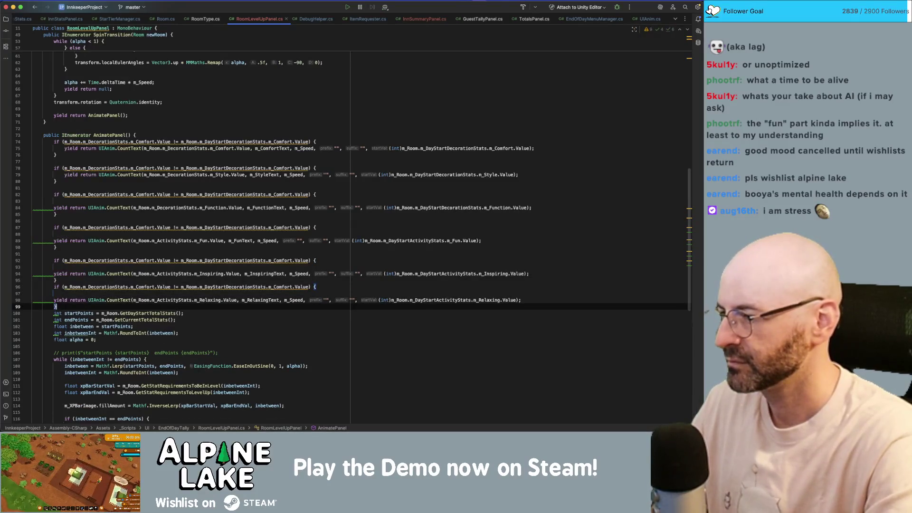
pyautogui.hotkey('ctrl', 'z')
pyautogui.hotkey('ctrl', 'z')
pyautogui.hotkey('ctrl', 'z')
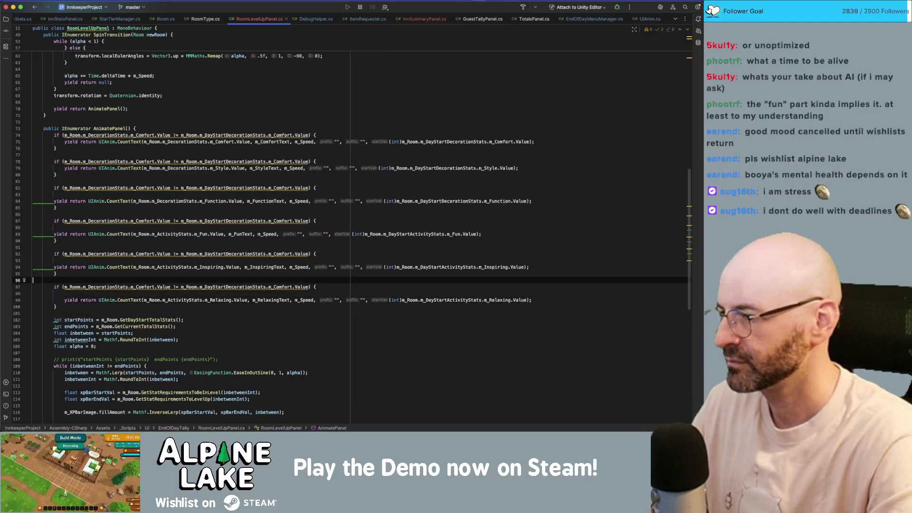
pyautogui.press('Delete')
pyautogui.press('Down')
pyautogui.press('Delete')
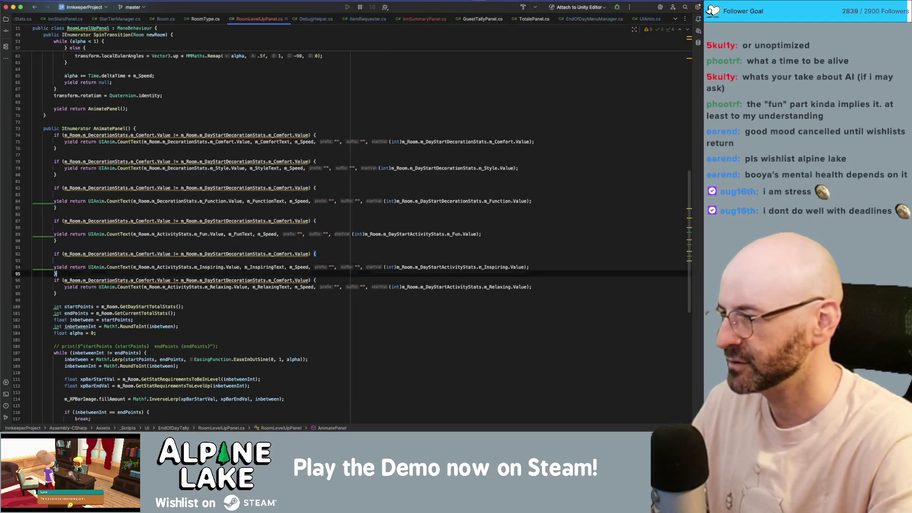
pyautogui.press('Up')
pyautogui.press('Up')
pyautogui.press('Up')
pyautogui.press('End')
pyautogui.press('Delete')
pyautogui.press('Delete')
pyautogui.press('Return')
pyautogui.press('Up')
pyautogui.press('Up')
pyautogui.press('Up')
pyautogui.press('End')
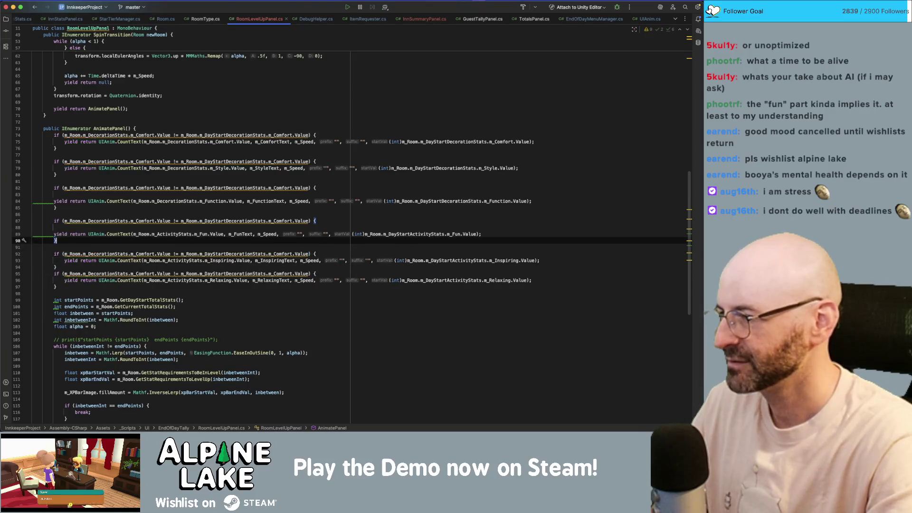
pyautogui.press('Delete')
# Remove blank lines and fix indentation around the Fun, Function and Style blocks.
pyautogui.press('Up')
pyautogui.press('Up')
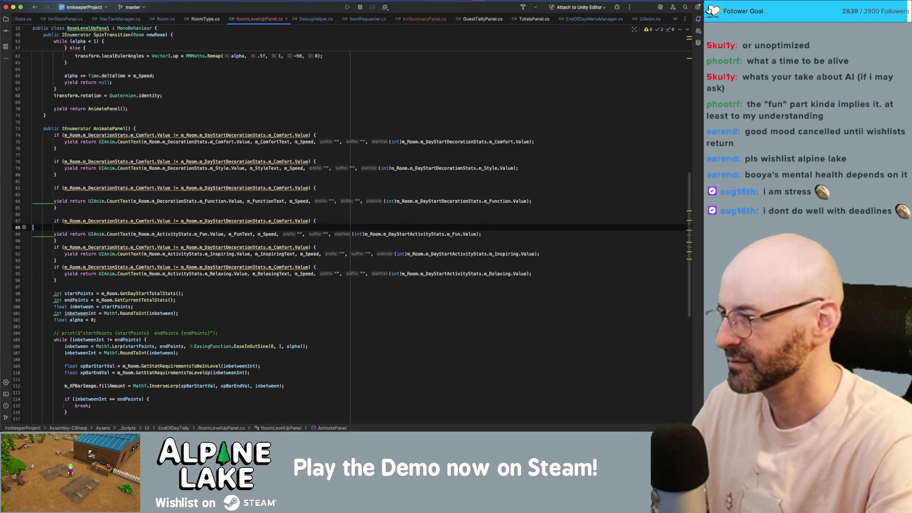
pyautogui.press('Delete')
pyautogui.press('Delete')
pyautogui.press('Return')
pyautogui.press('Up')
pyautogui.press('Up')
pyautogui.press('Up')
pyautogui.press('End')
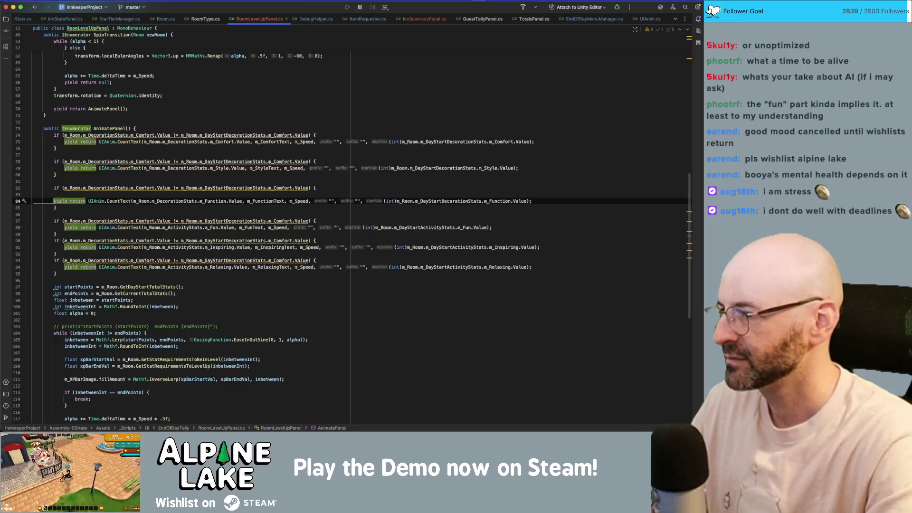
pyautogui.press('Delete')
pyautogui.press('Return')
pyautogui.press('Delete')
pyautogui.press('Up')
pyautogui.press('Up')
pyautogui.press('Up')
pyautogui.press('End')
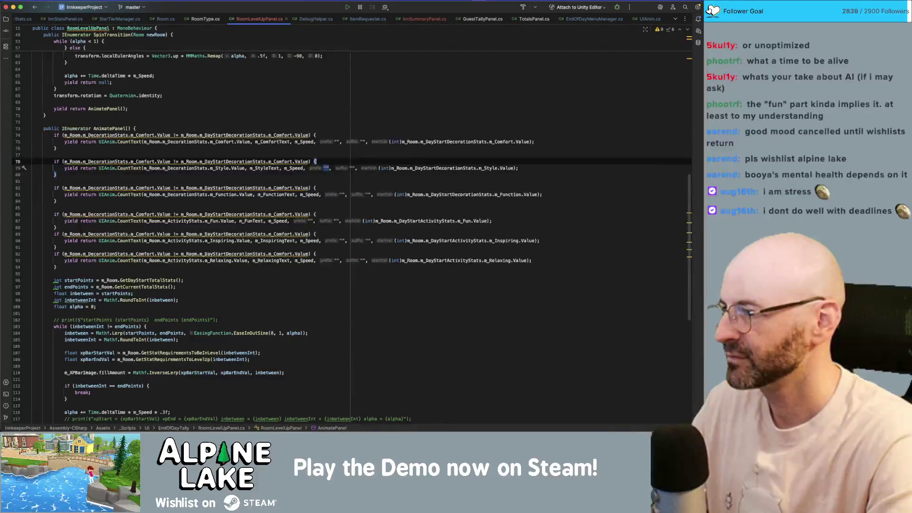
pyautogui.press('Delete')
pyautogui.press('Down')
pyautogui.press('Down')
pyautogui.press('Down')
pyautogui.press('Delete')
pyautogui.press('Down')
pyautogui.press('Down')
pyautogui.press('Down')
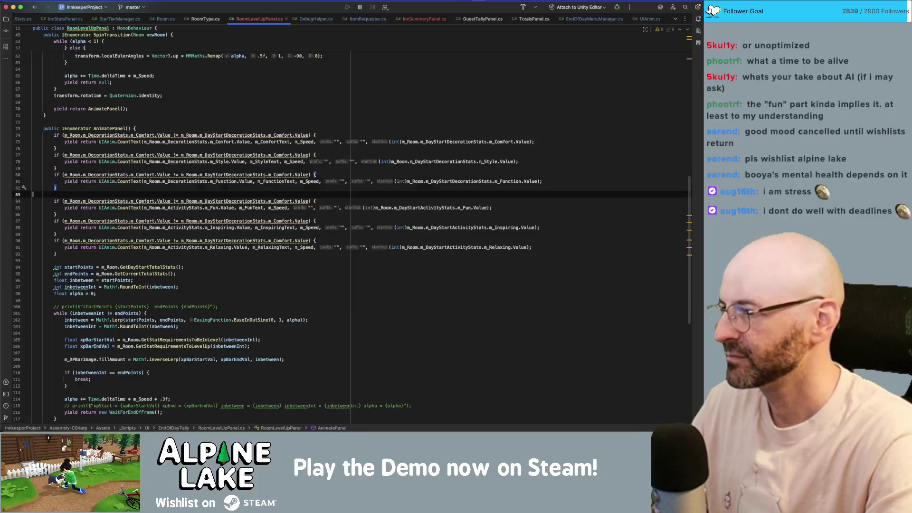
pyautogui.press('Delete')
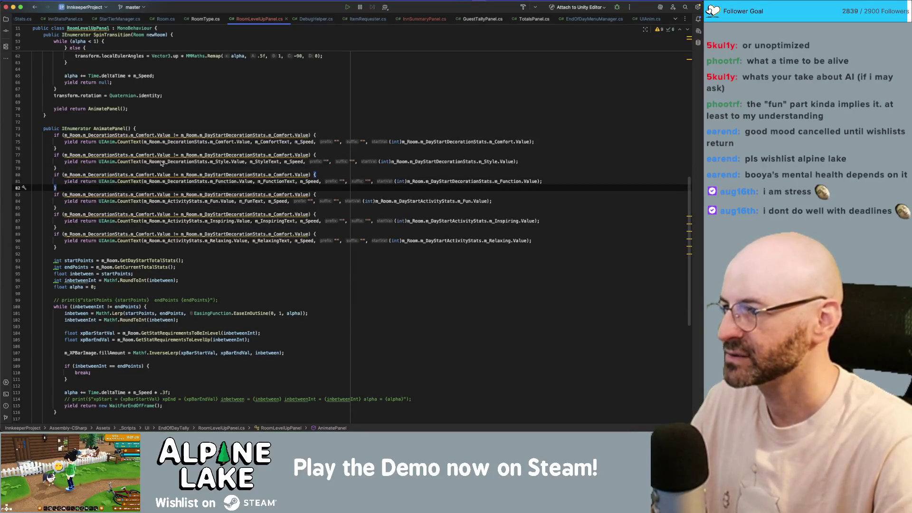
# Make the Style if-check compare m_Style on both sides.
pyautogui.click(227, 163)
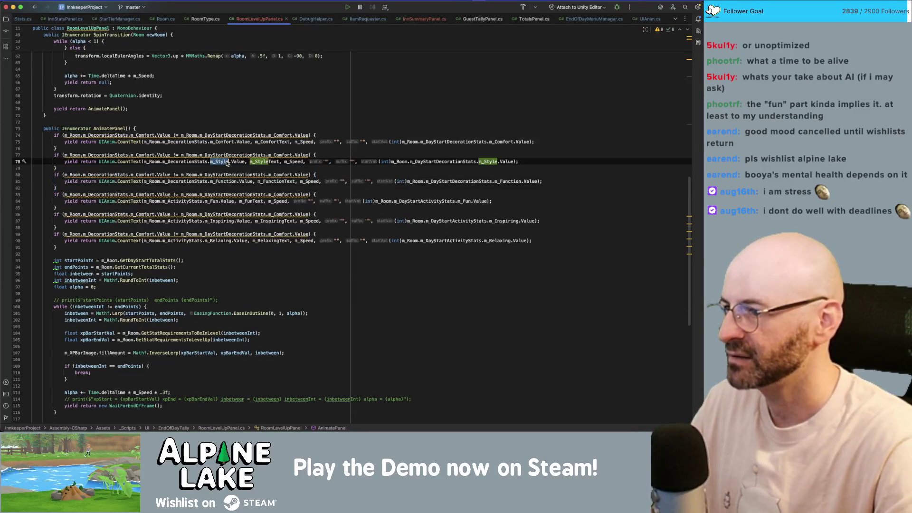
pyautogui.click(157, 157)
pyautogui.hotkey('ctrl', 'v')
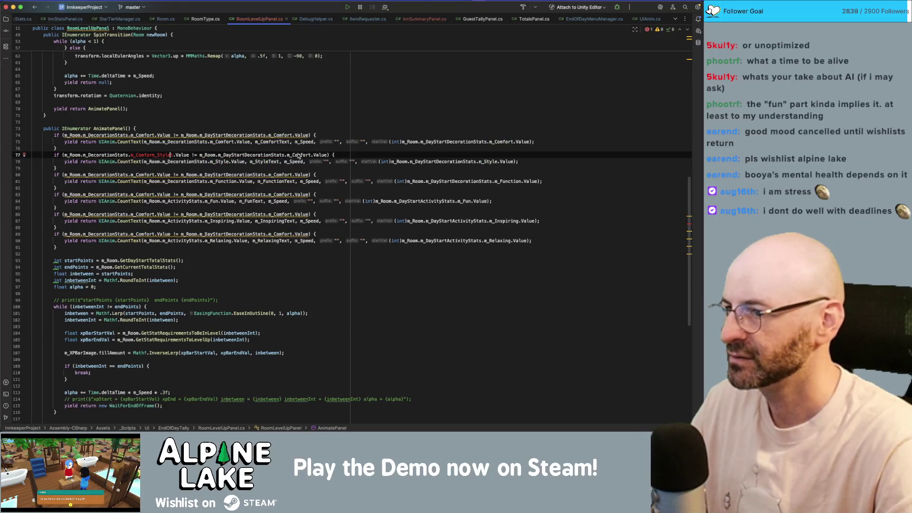
pyautogui.hotkey('ctrl', 'z')
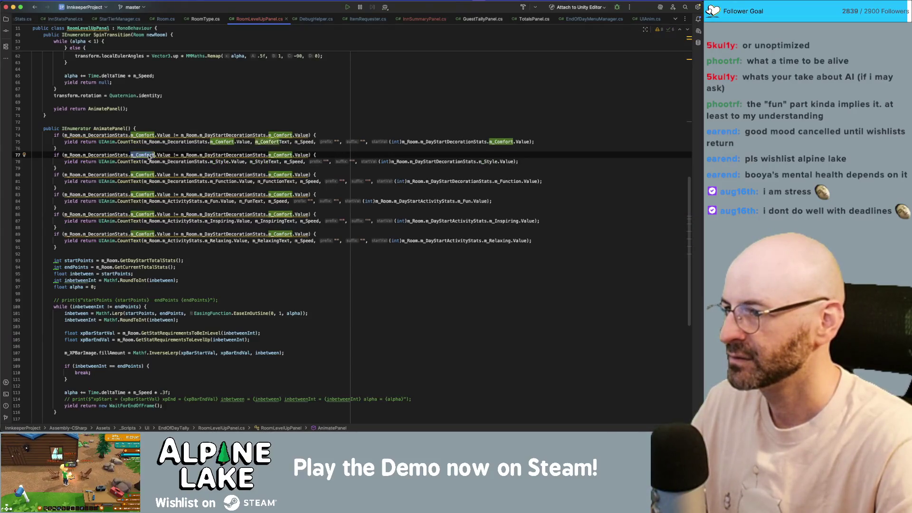
pyautogui.doubleClick(280, 155)
pyautogui.write('m_Style')
pyautogui.doubleClick(143, 155)
pyautogui.write('m_Style')
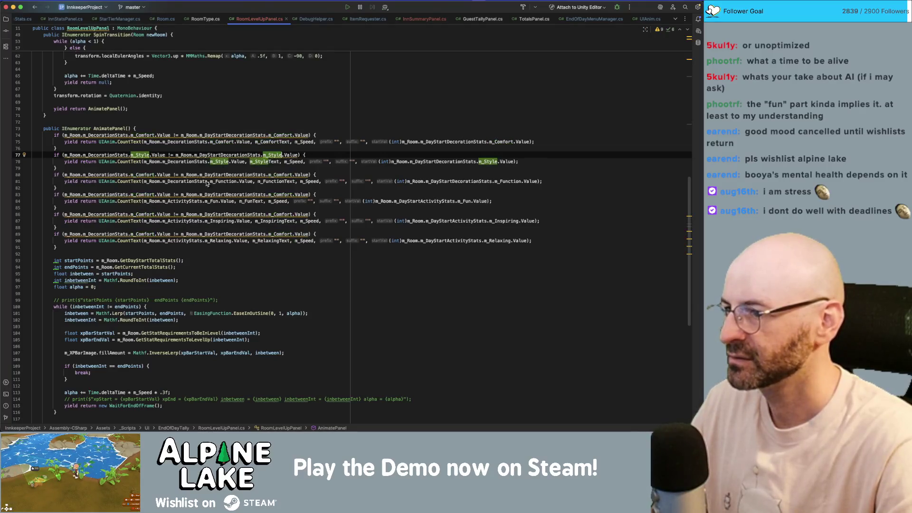
# Make the Function if-check compare m_Function on both sides.
pyautogui.doubleClick(221, 181)
pyautogui.hotkey('ctrl', 'c')
pyautogui.doubleClick(144, 174)
pyautogui.hotkey('ctrl', 'v')
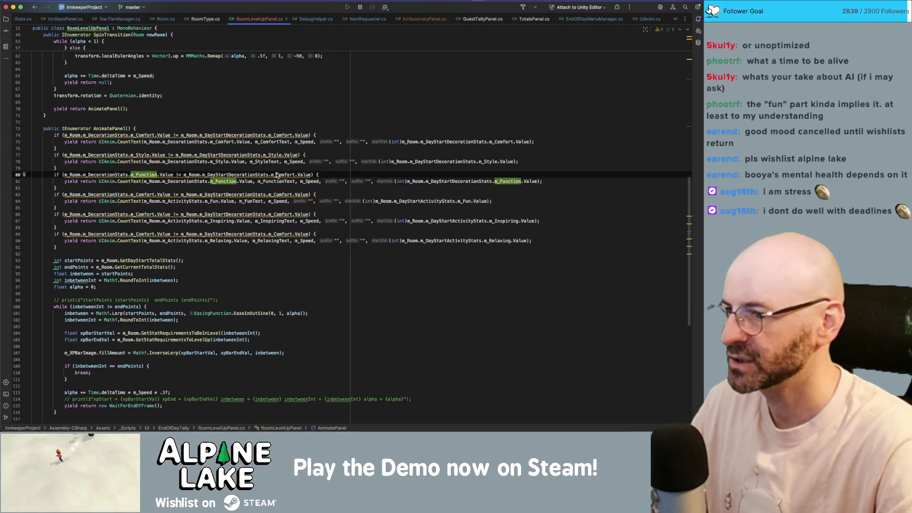
pyautogui.doubleClick(284, 175)
pyautogui.hotkey('ctrl', 'v')
# Make the Fun check compare m_ActivityStats.m_Fun against m_DayStartActivityStats.m_Fun.
pyautogui.doubleClick(210, 202)
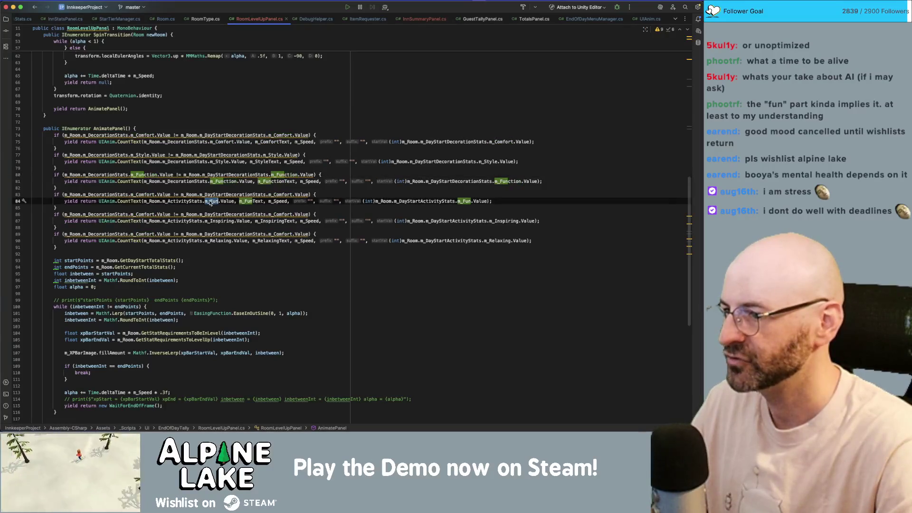
pyautogui.click(187, 201)
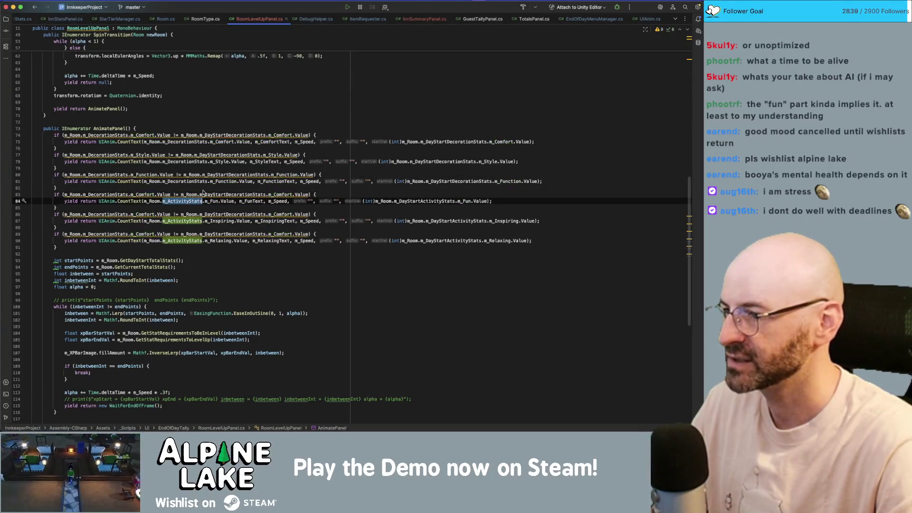
pyautogui.hotkey('alt', 'shift', 'Right')
pyautogui.hotkey('alt', 'shift', 'Right')
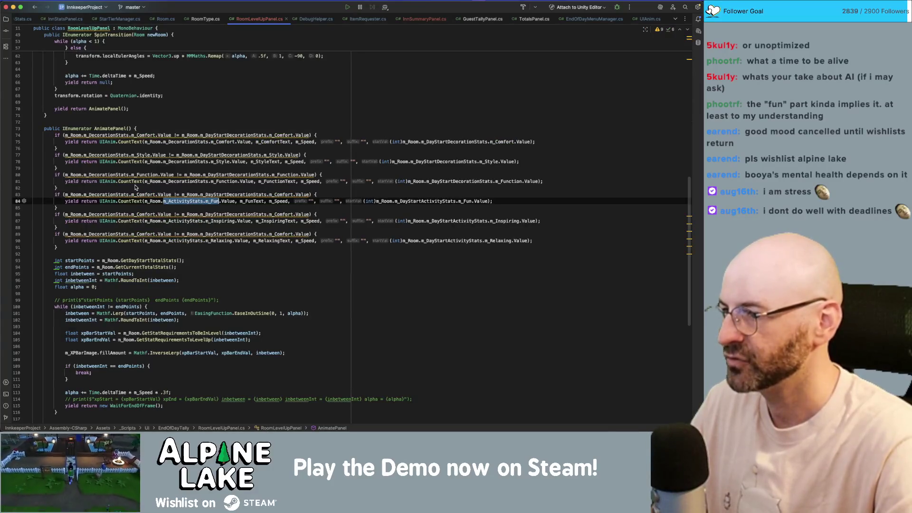
pyautogui.hotkey('ctrl', 'c')
pyautogui.doubleClick(133, 195)
pyautogui.hotkey('alt', 'shift', 'Left')
pyautogui.hotkey('ctrl', 'v')
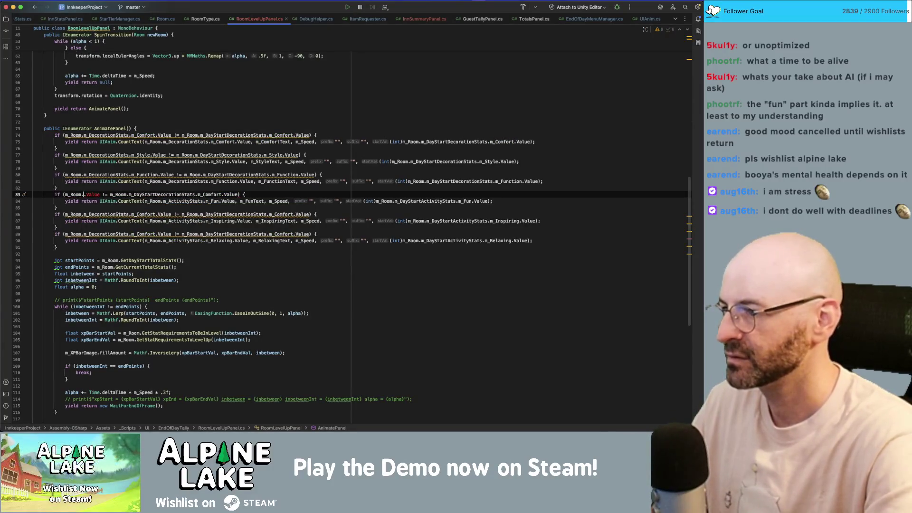
pyautogui.doubleClick(203, 195)
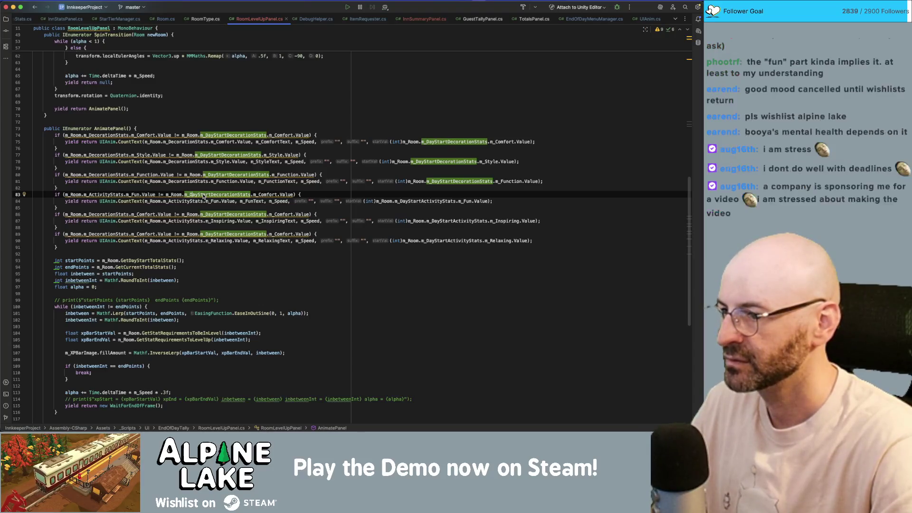
pyautogui.hotkey('shift', 'alt', 'Right')
pyautogui.write('m_DayStartAc')
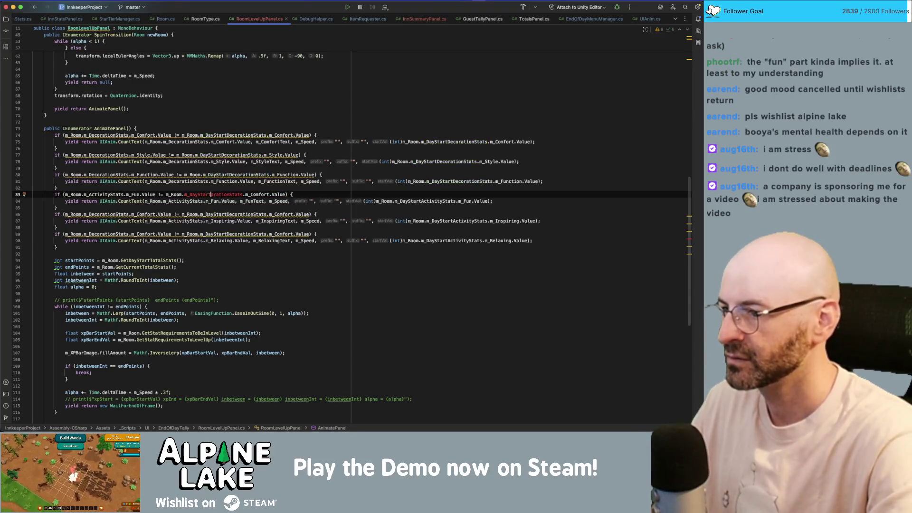
pyautogui.press('Return')
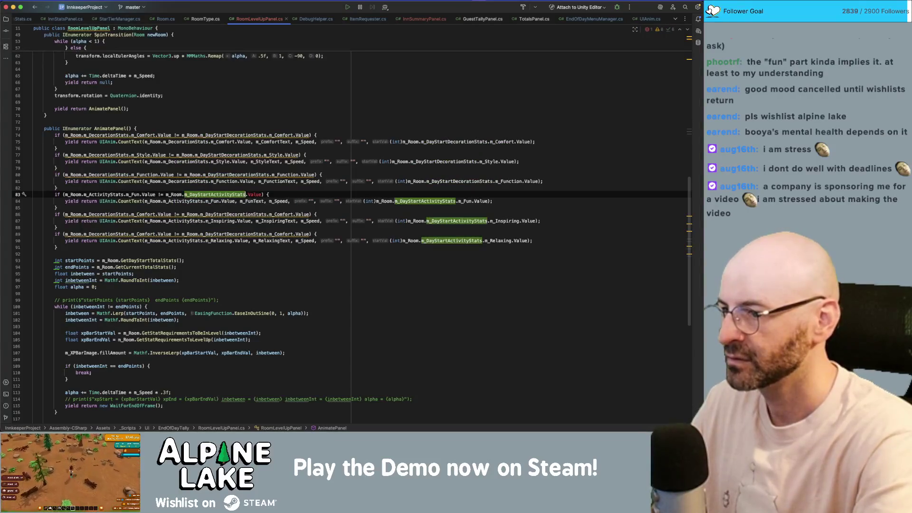
pyautogui.write('.fu')
pyautogui.press('Return')
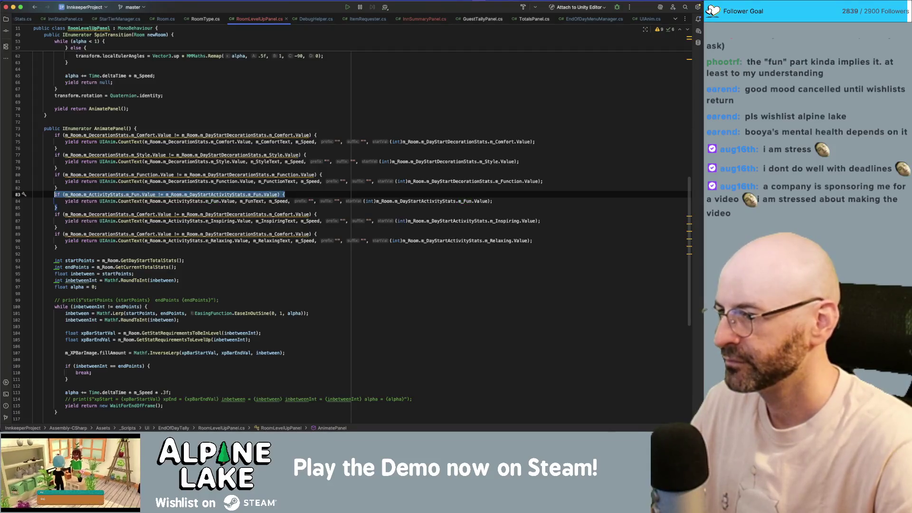
# Copy the Fun condition to Inspiring and Relaxing, changing both m_Fun on line 86 to m_Inspiring.
pyautogui.press('Down')
pyautogui.press('Down')
pyautogui.press('Down')
pyautogui.press('End')
pyautogui.hotkey('ctrl', 'v')
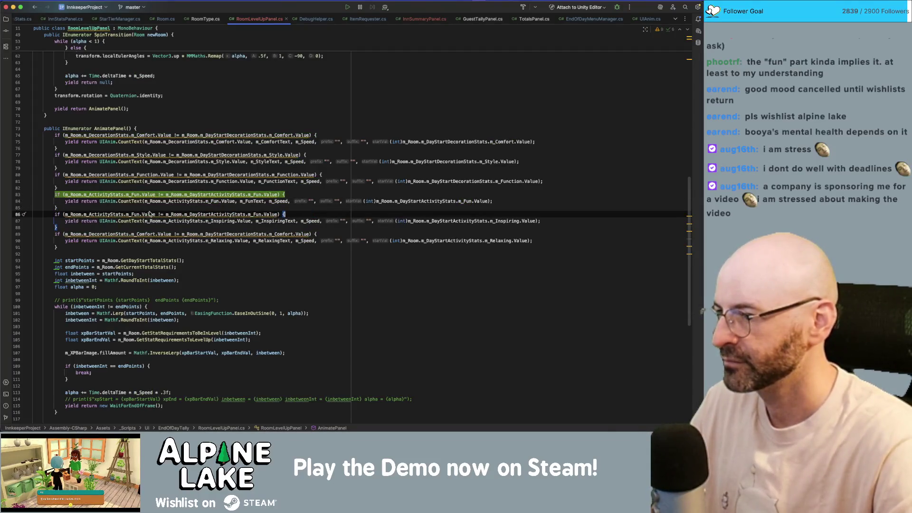
pyautogui.press('Down')
pyautogui.press('Down')
pyautogui.press('Down')
pyautogui.hotkey('shift', 'Home')
pyautogui.hotkey('ctrl', 'v')
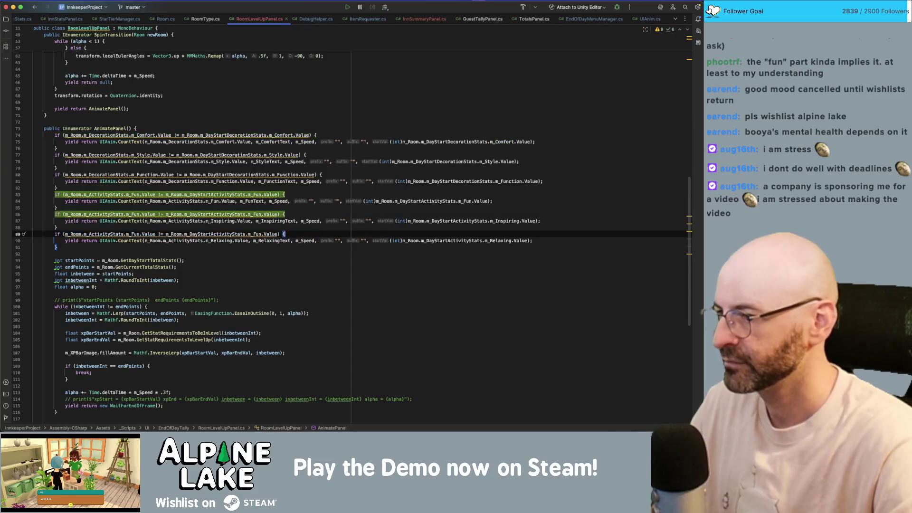
pyautogui.press('Up')
pyautogui.press('Up')
pyautogui.press('Up')
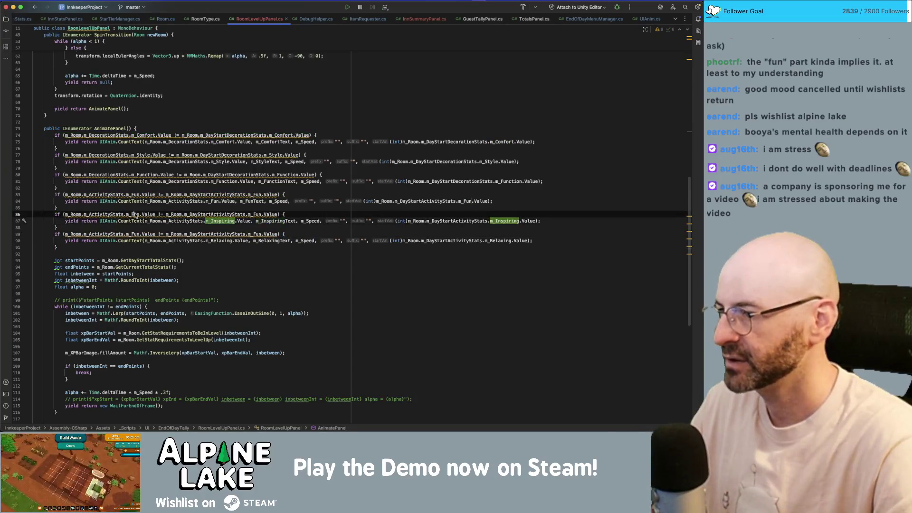
pyautogui.write('m_Inspiring')
pyautogui.doubleClick(270, 215)
pyautogui.write('m_Inspiring')
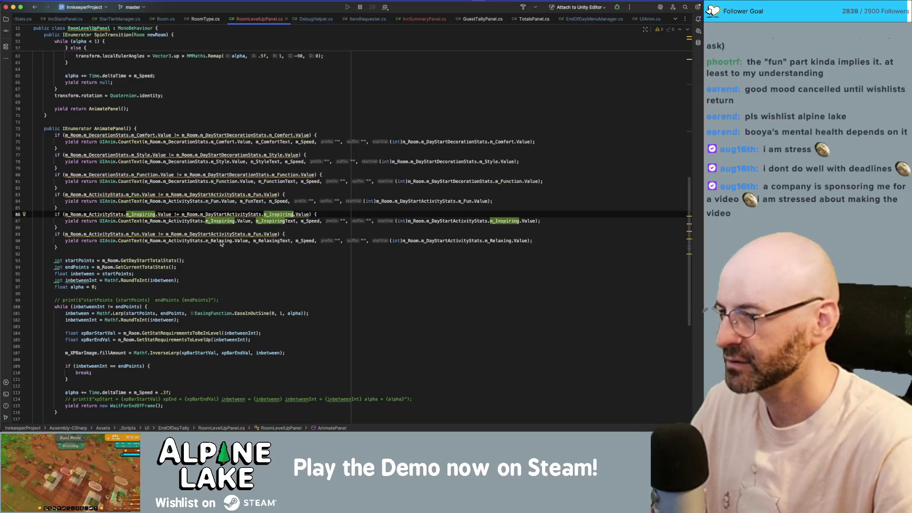
# Replace both m_Fun references on line 89 with m_Relaxing.
pyautogui.doubleClick(220, 241)
pyautogui.hotkey('ctrl', 'c')
pyautogui.doubleClick(136, 233)
pyautogui.hotkey('ctrl', 'v')
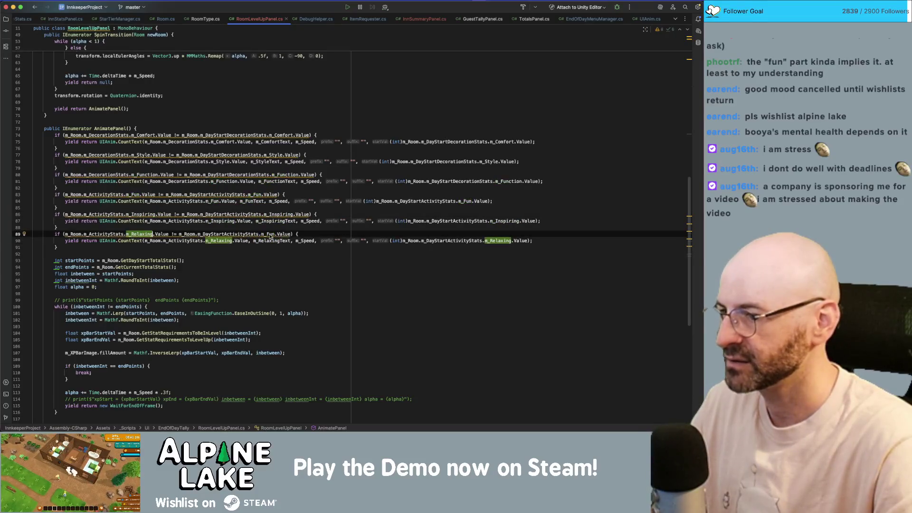
pyautogui.doubleClick(269, 234)
pyautogui.hotkey('ctrl', 'v')
pyautogui.click(321, 253)
pyautogui.press('Up')
pyautogui.press('Up')
pyautogui.press('Up')
pyautogui.press('End')
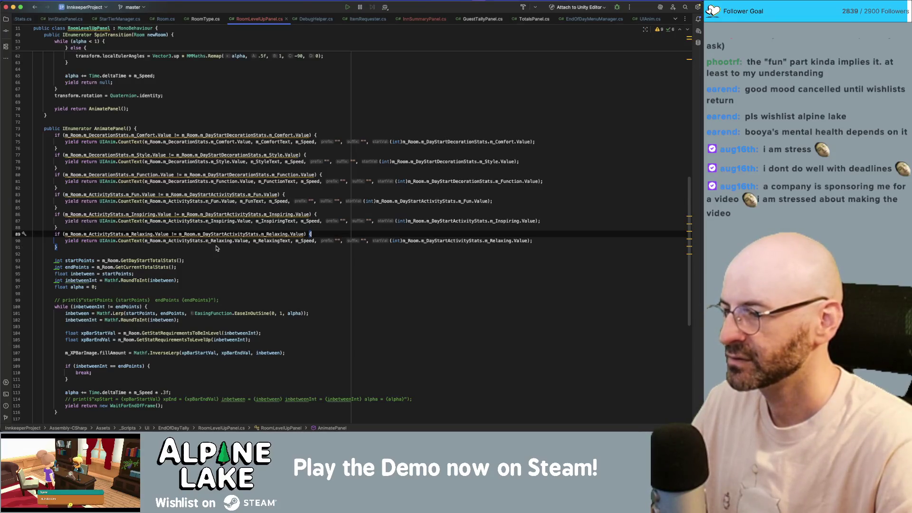
pyautogui.moveTo(119, 197)
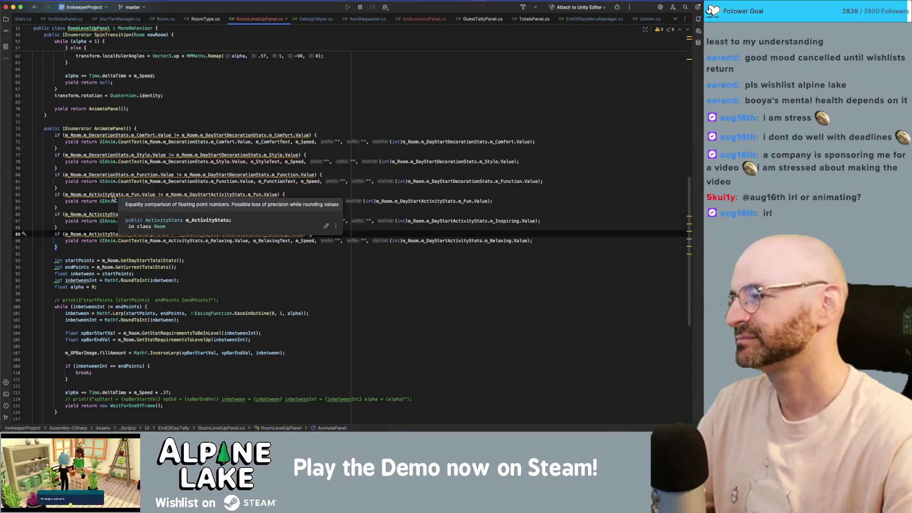
pyautogui.press('Up')
pyautogui.press('Up')
pyautogui.press('Up')
pyautogui.press('Down')
pyautogui.press('Down')
pyautogui.press('Down')
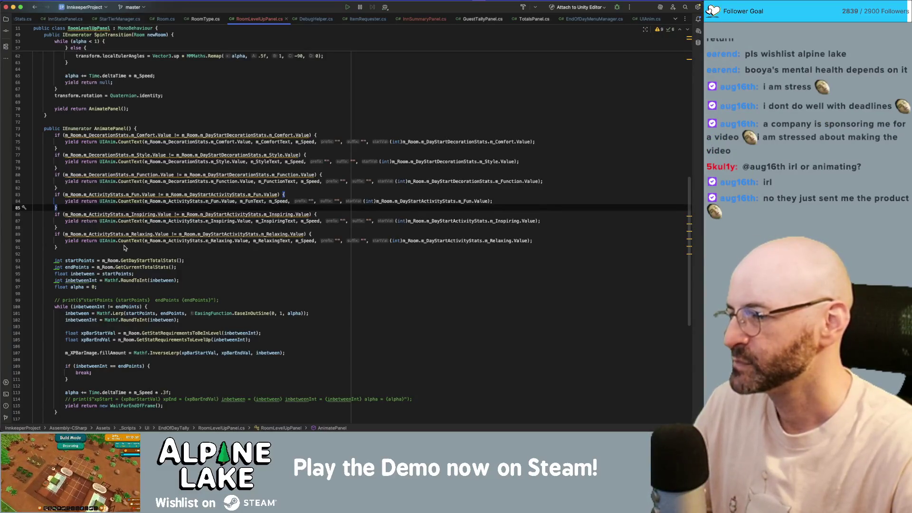
pyautogui.scroll(-2, 214, 166)
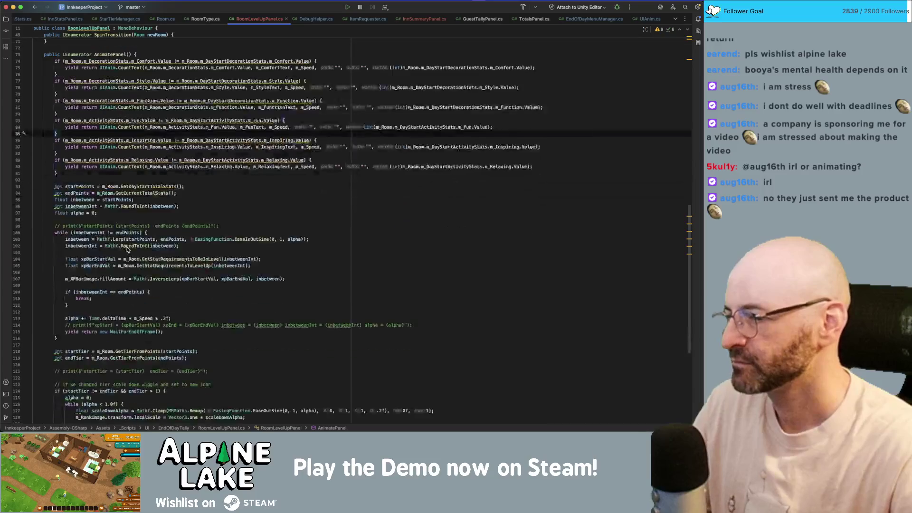
# Bring the Unity Editor with Main_Game_Scene back to the front.
pyautogui.click(299, 95)
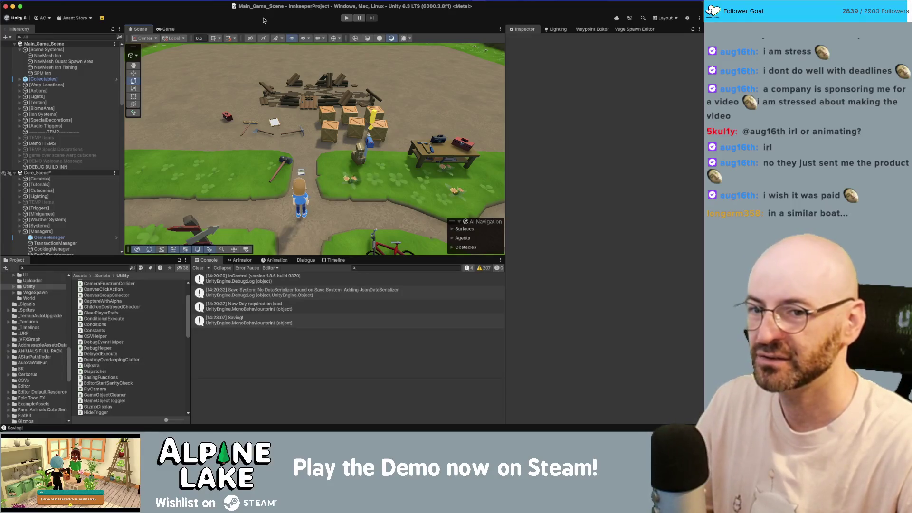
# Start play mode, walk the innkeeper along the path, and select SPM Inn in the Hierarchy.
pyautogui.click(344, 18)
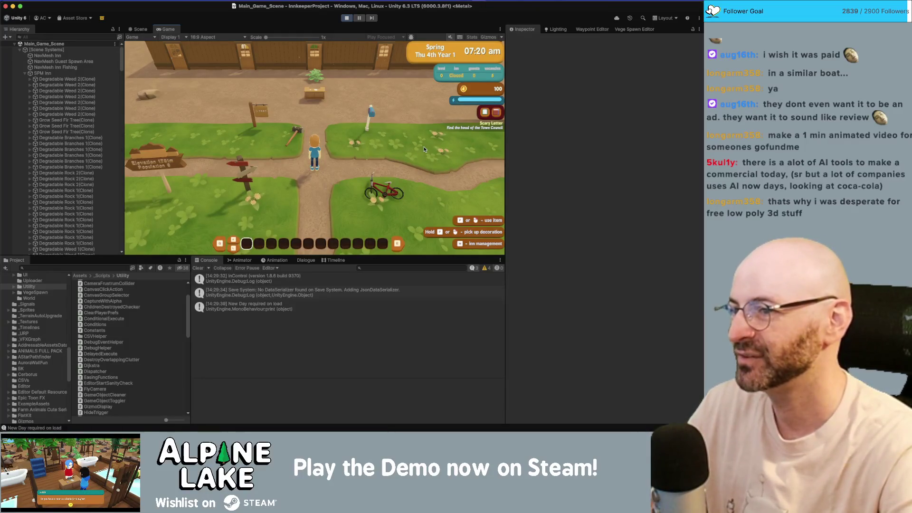
pyautogui.click(424, 149)
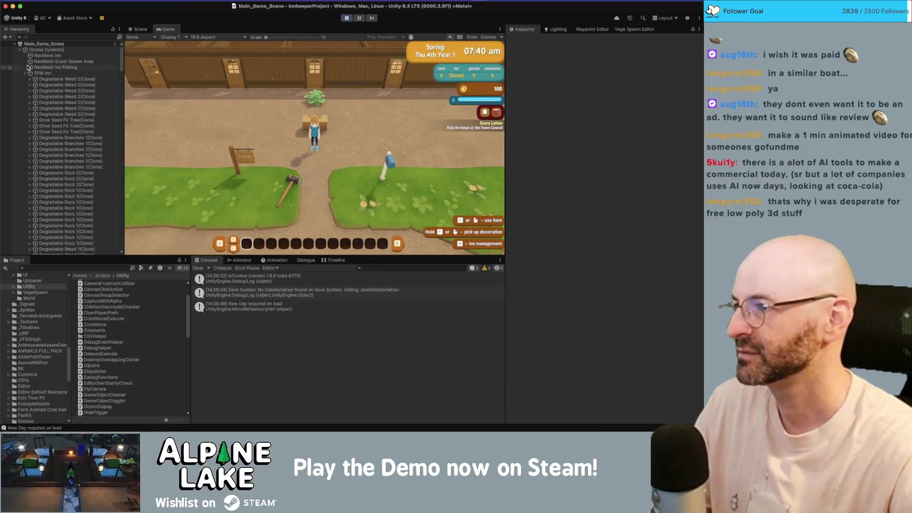
pyautogui.click(29, 73)
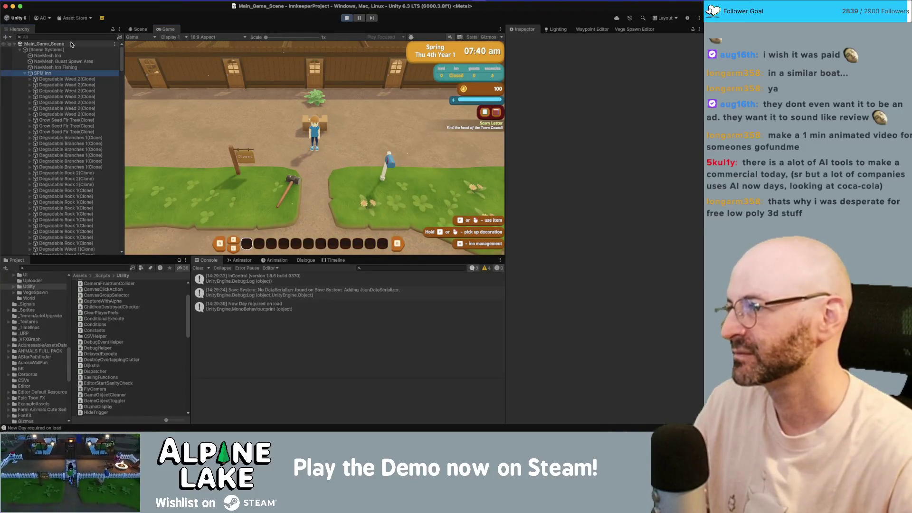
# Collapse SPM Inn and switch from the Game view to the Scene view.
pyautogui.press('Left')
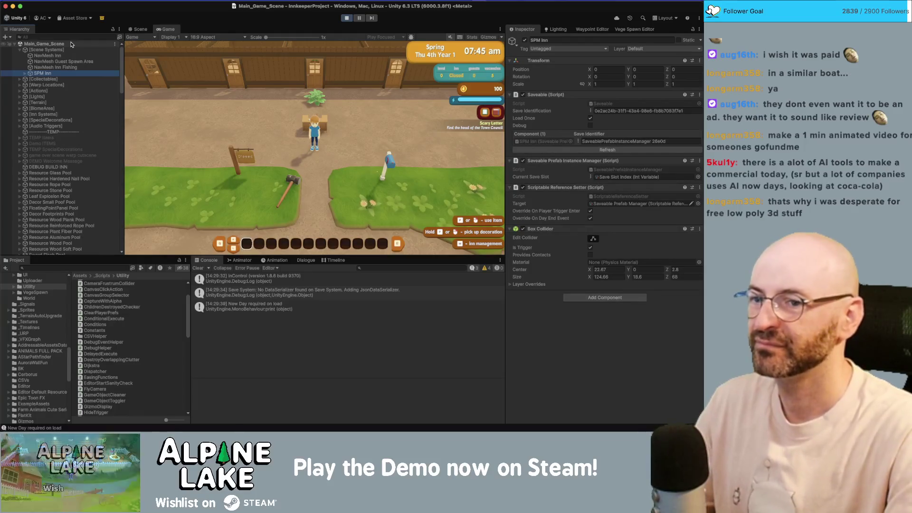
pyautogui.press('super+Tab')
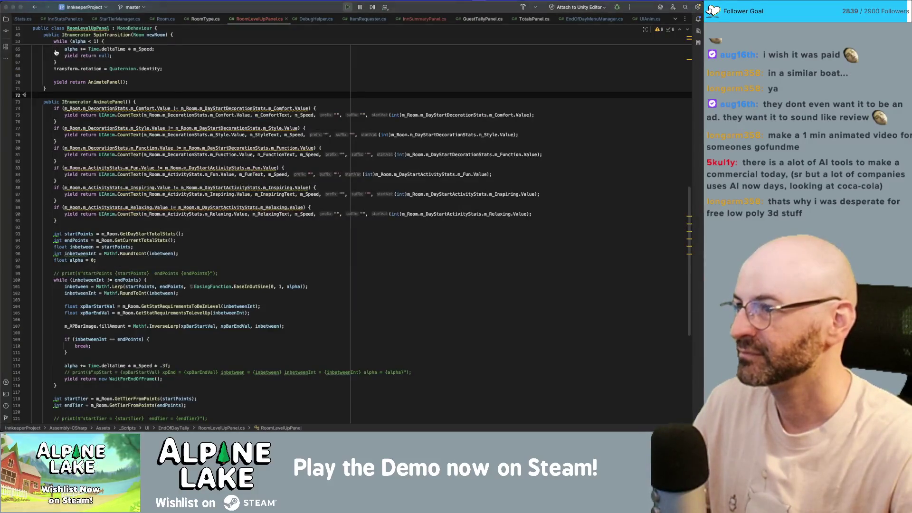
pyautogui.press('super+Tab')
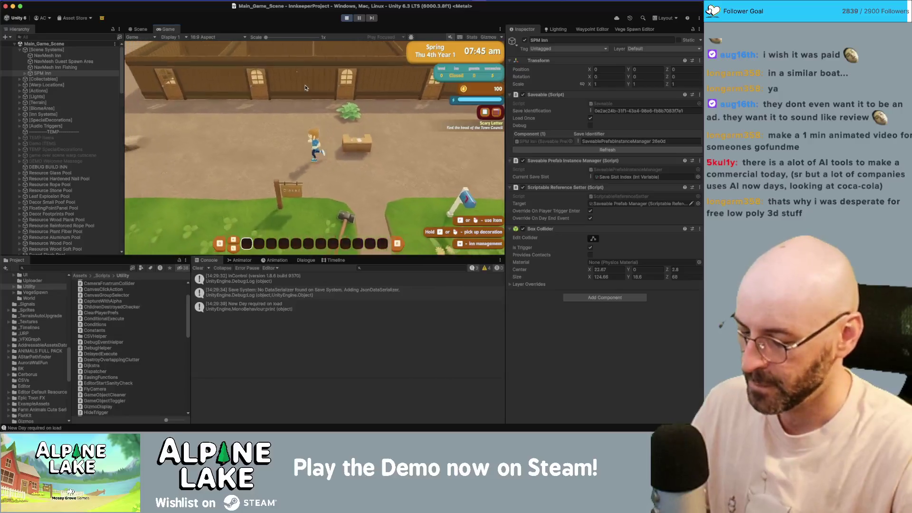
pyautogui.click(138, 29)
pyautogui.scroll(5, 235, 106)
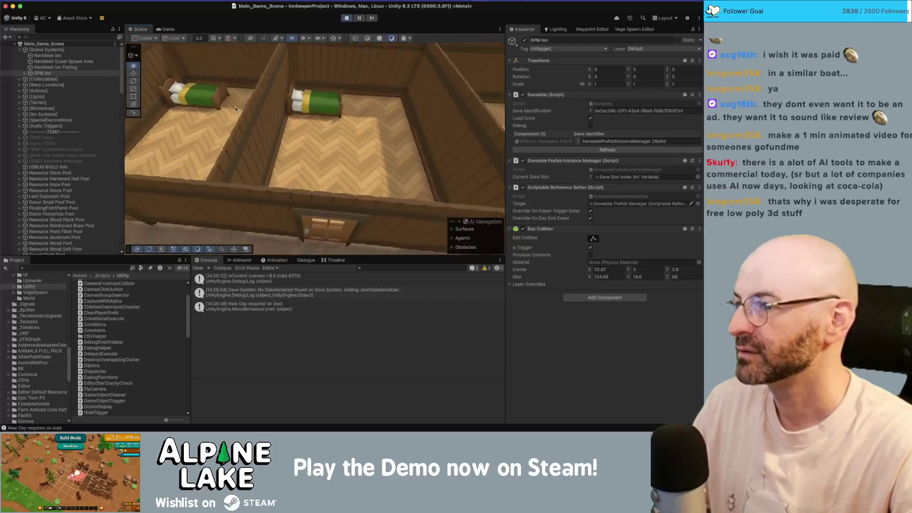
pyautogui.scroll(-2, 235, 106)
pyautogui.press('e')
# Set the Decor Bed Single B(Clone) Comfort base value to 0, then return to the game.
pyautogui.click(238, 107)
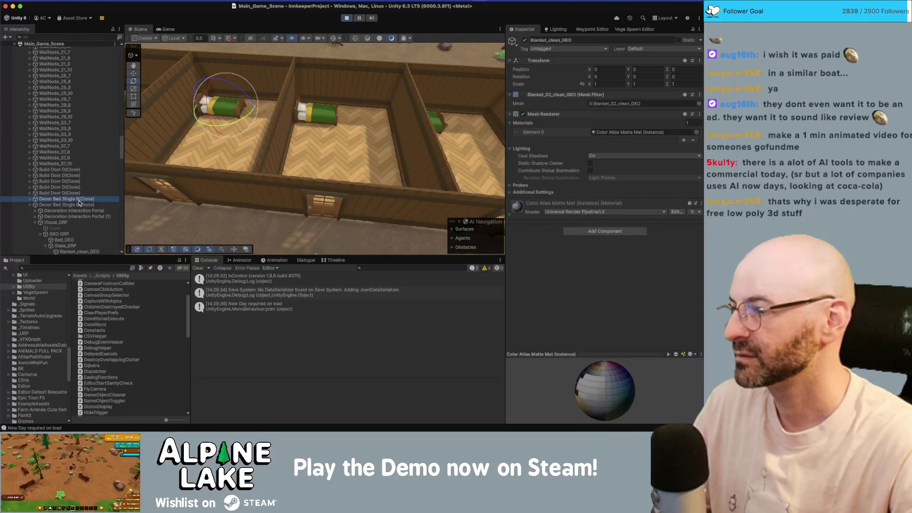
pyautogui.click(80, 204)
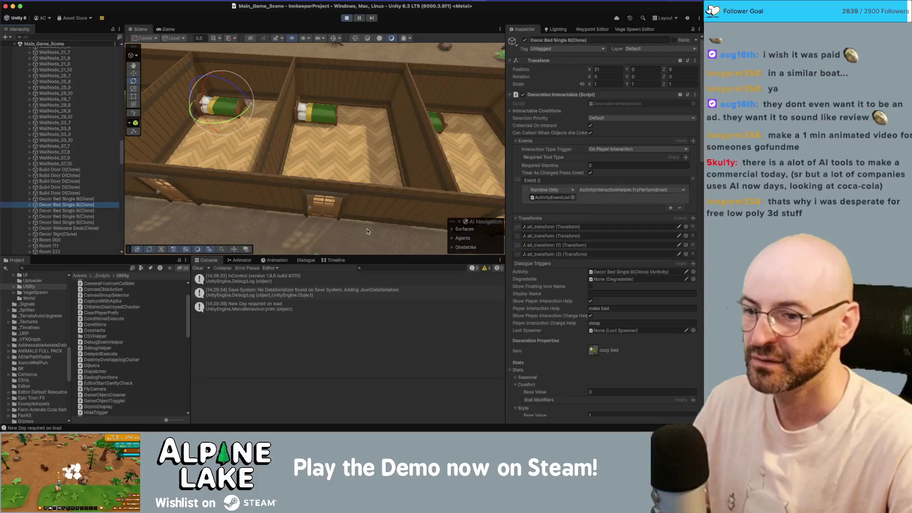
pyautogui.scroll(-3, 613, 332)
pyautogui.click(613, 353)
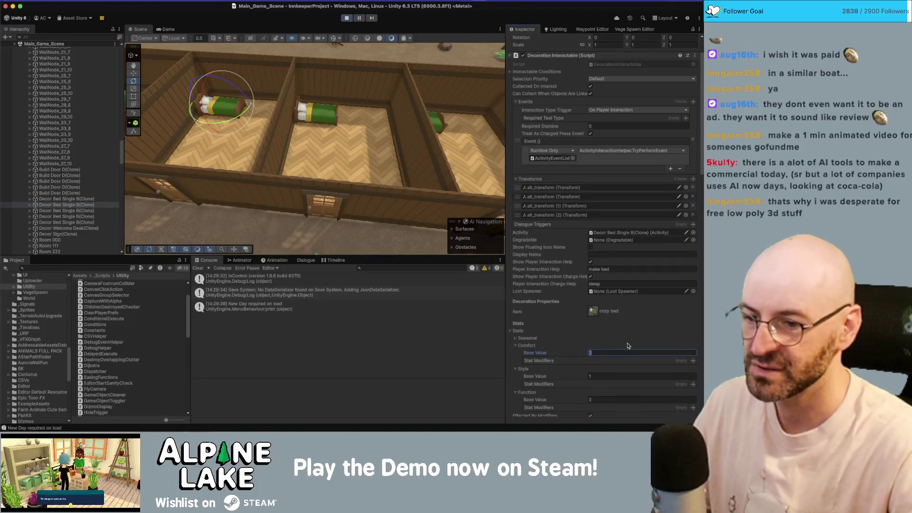
pyautogui.write('0')
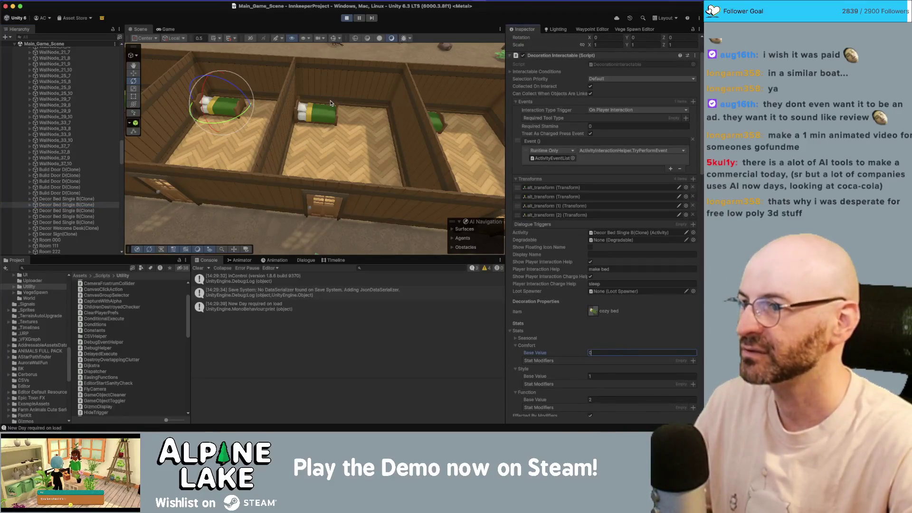
pyautogui.click(331, 103)
pyautogui.press('super+2')
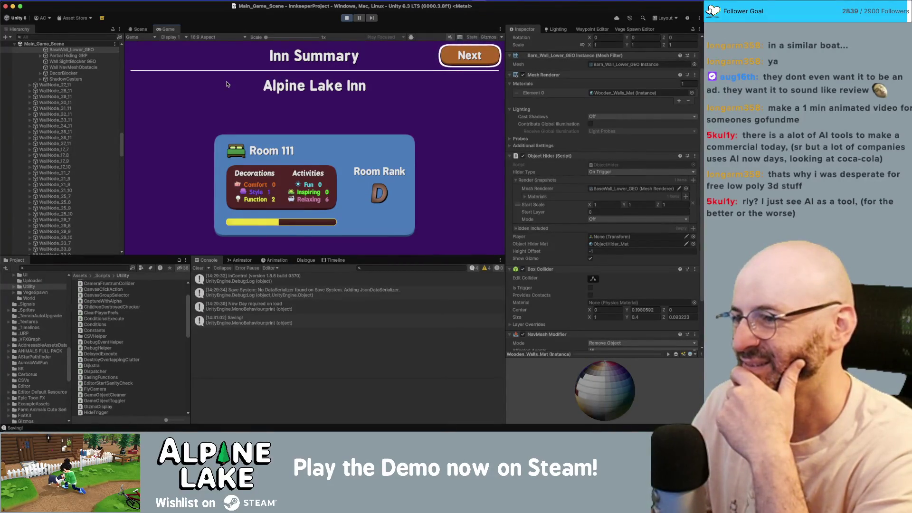
# Dismiss the Inn Summary screen and walk the character through the inn past the plant.
pyautogui.press('Return')
pyautogui.press('Return')
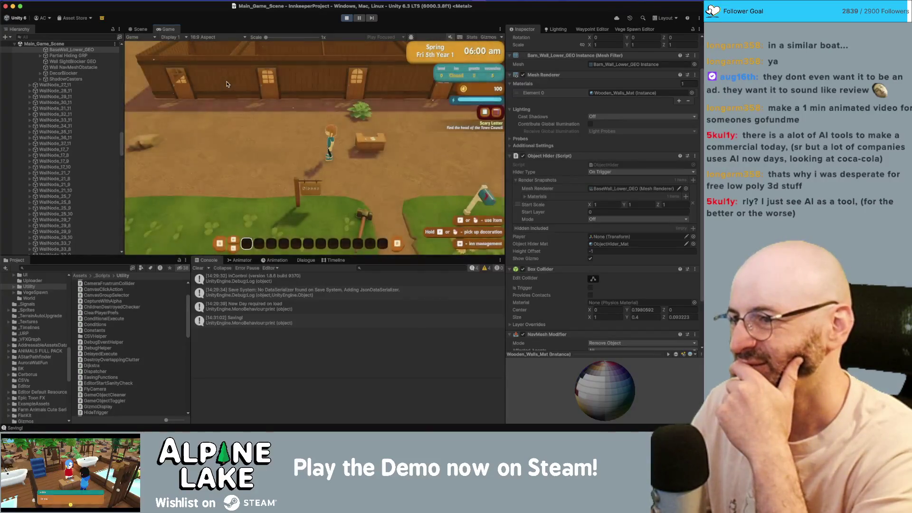
pyautogui.press('w')
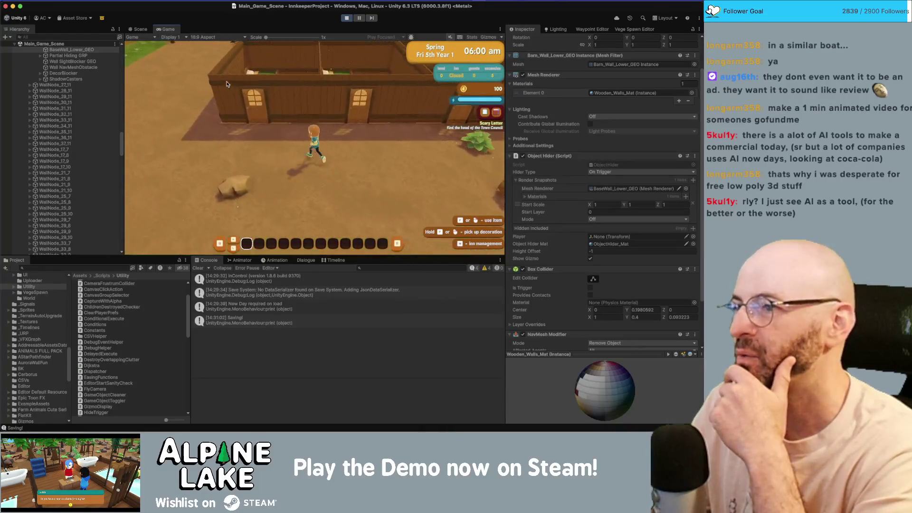
pyautogui.press('w')
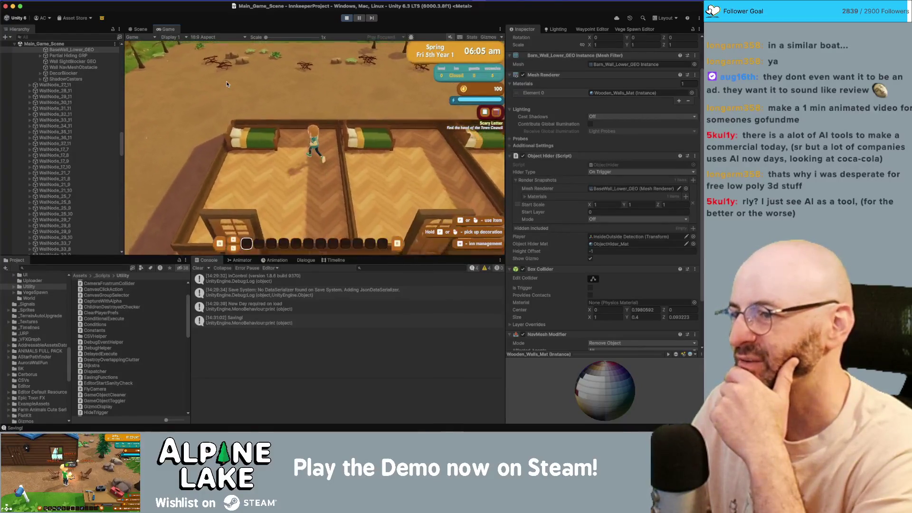
pyautogui.press('s')
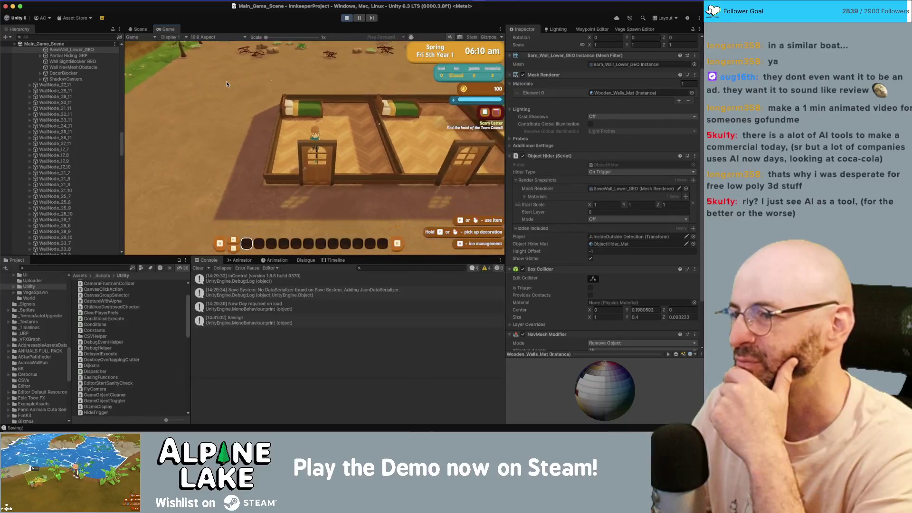
pyautogui.press('w')
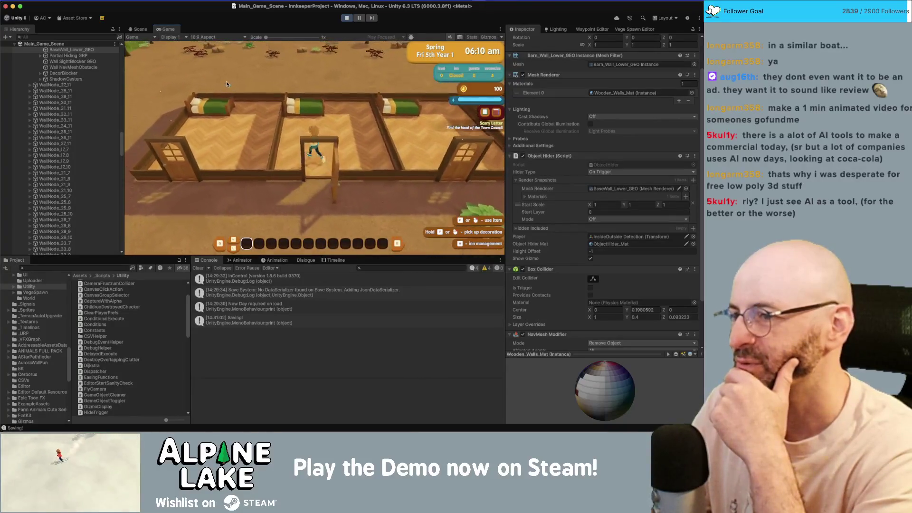
pyautogui.press('s')
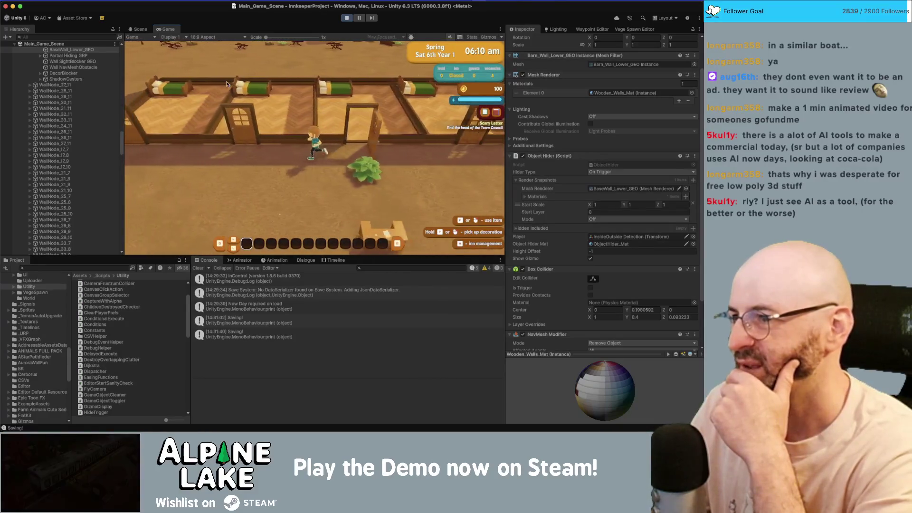
pyautogui.press('a')
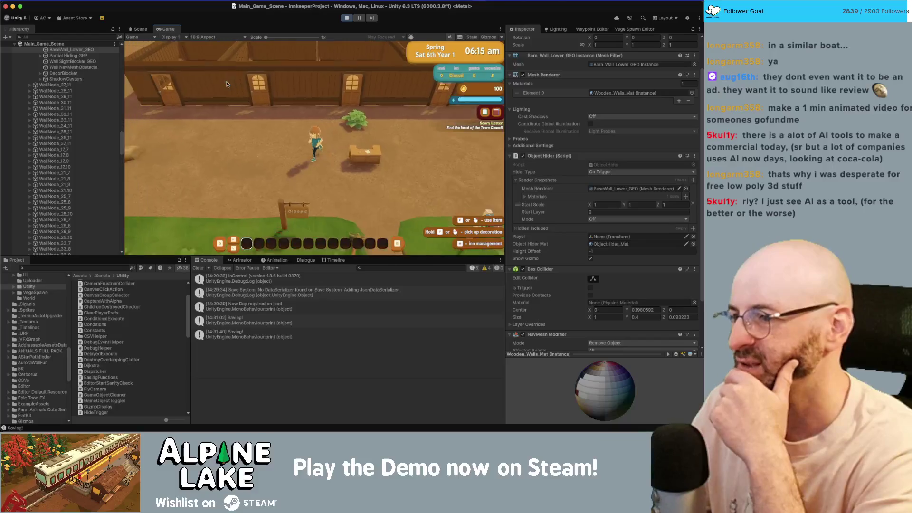
# Open the inn for the day and stand behind the front desk to greet guests.
pyautogui.press('e')
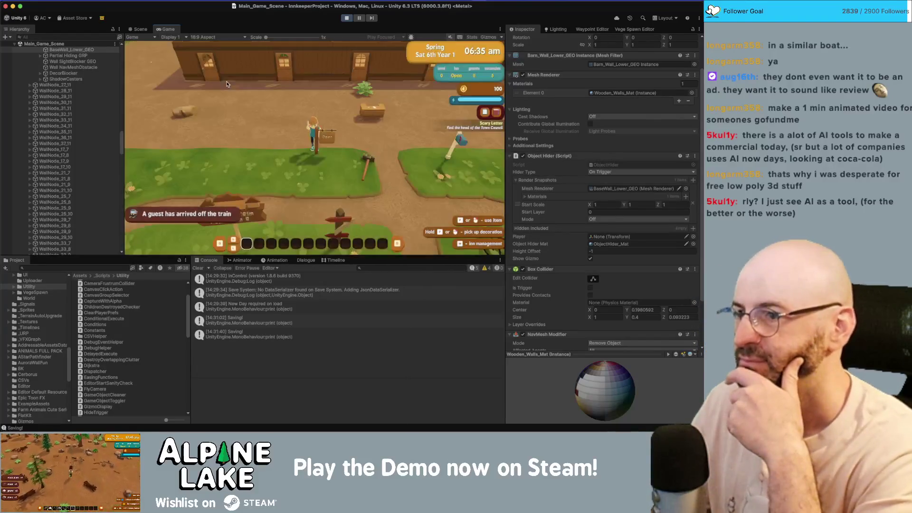
pyautogui.press('d')
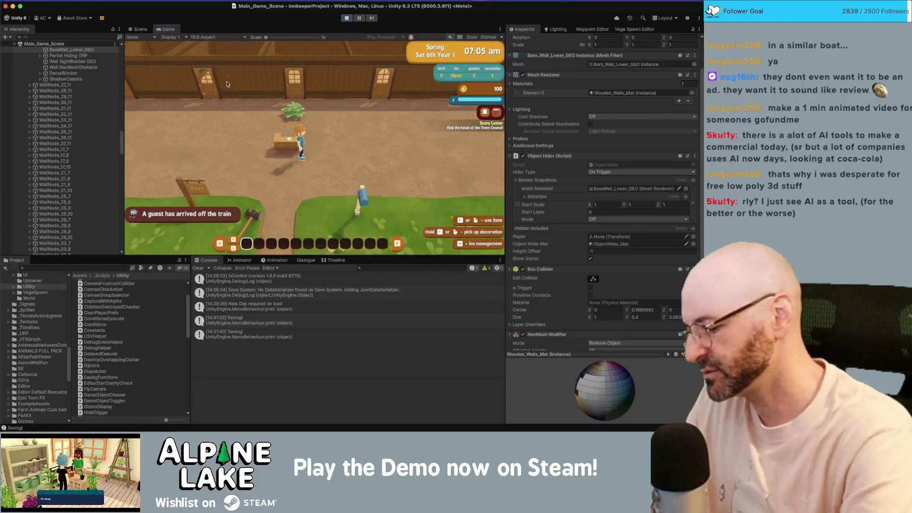
pyautogui.press('a')
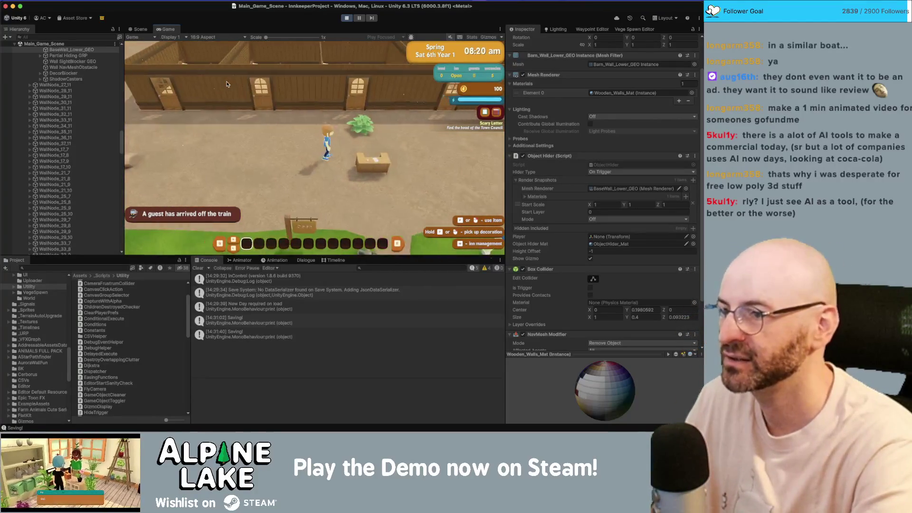
pyautogui.press('w')
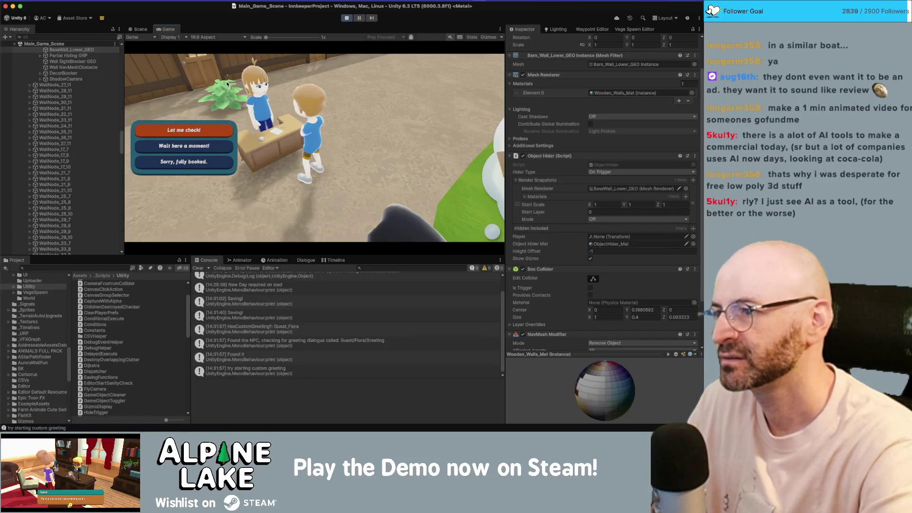
# Accept Serenity's room request and confirm her room in the Assign a room screen.
pyautogui.press('Return')
pyautogui.press('Return')
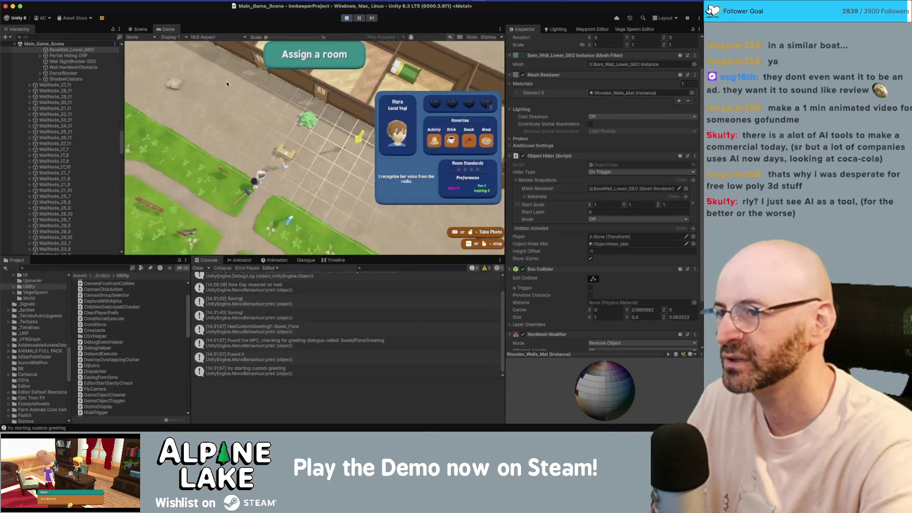
pyautogui.press('Return')
pyautogui.press('Return')
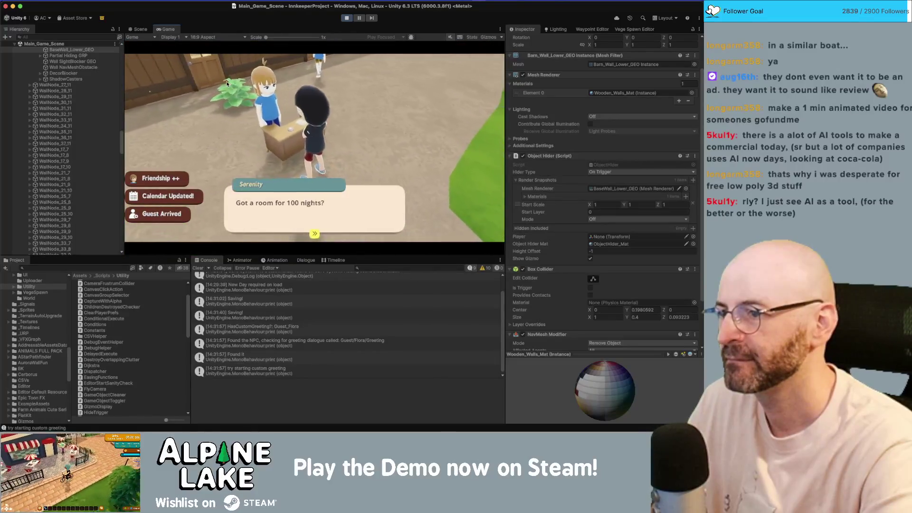
pyautogui.press('Return')
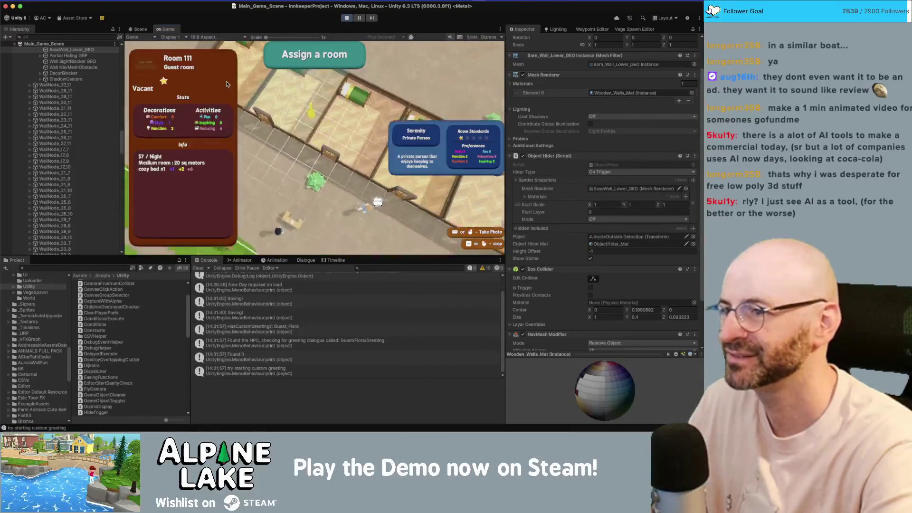
pyautogui.press('Return')
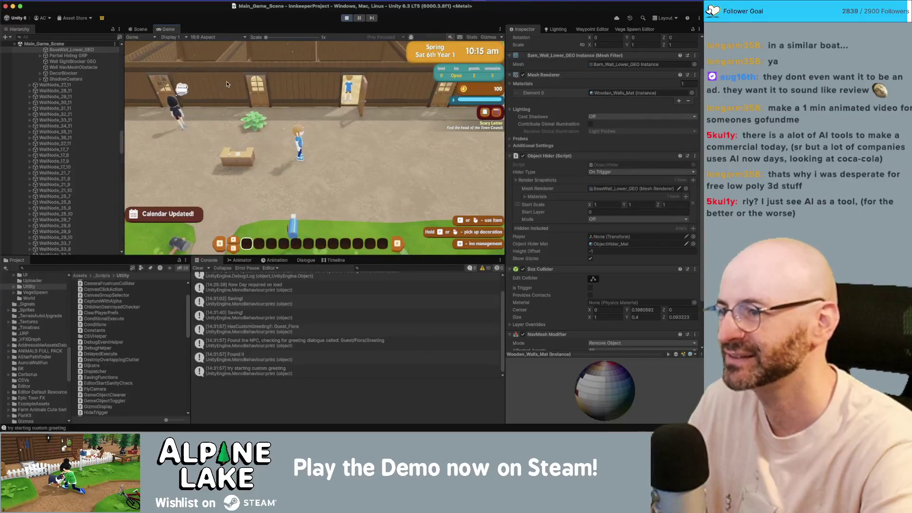
# Search the Project window for 'flora', select Guest Flora and expand its Spawn Condition.
pyautogui.click(51, 268)
pyautogui.write('flora')
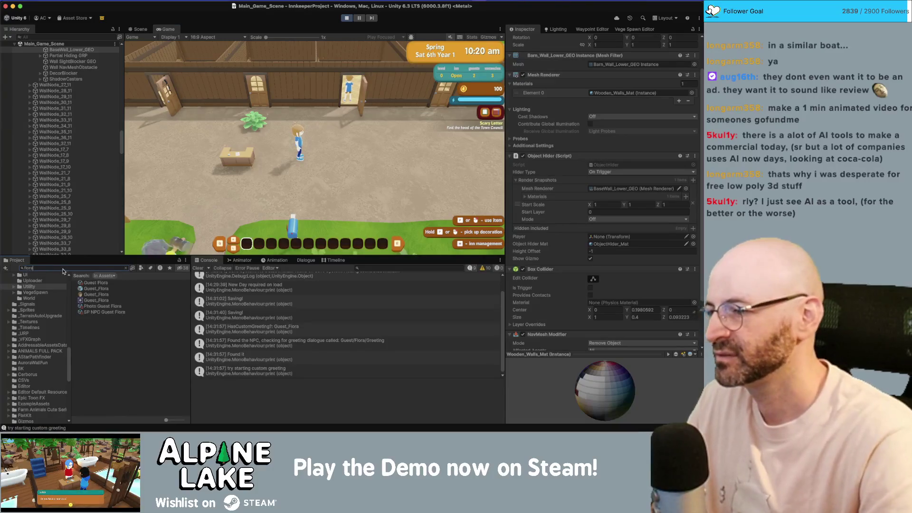
pyautogui.click(95, 283)
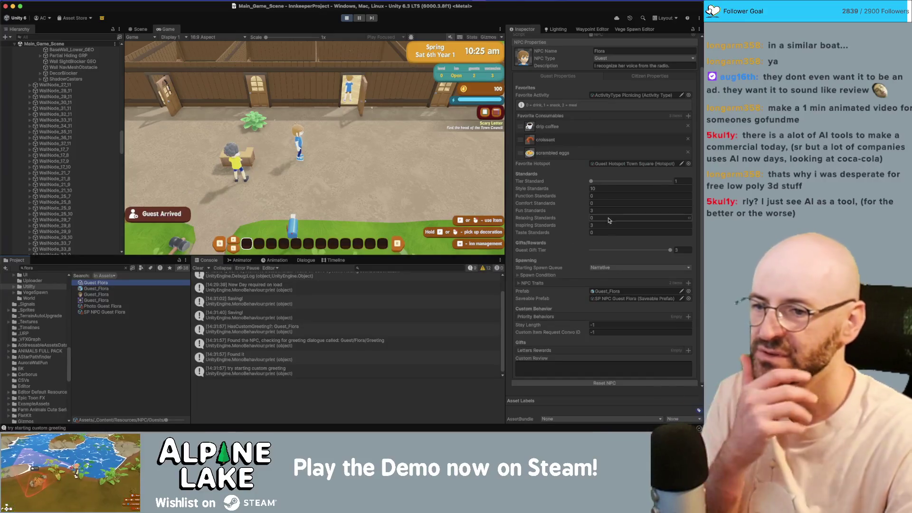
pyautogui.click(541, 276)
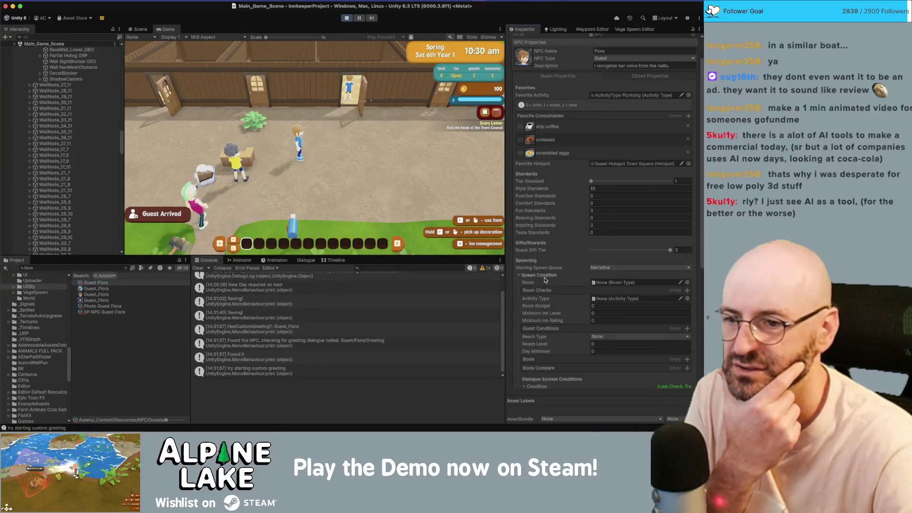
pyautogui.scroll(-3, 544, 280)
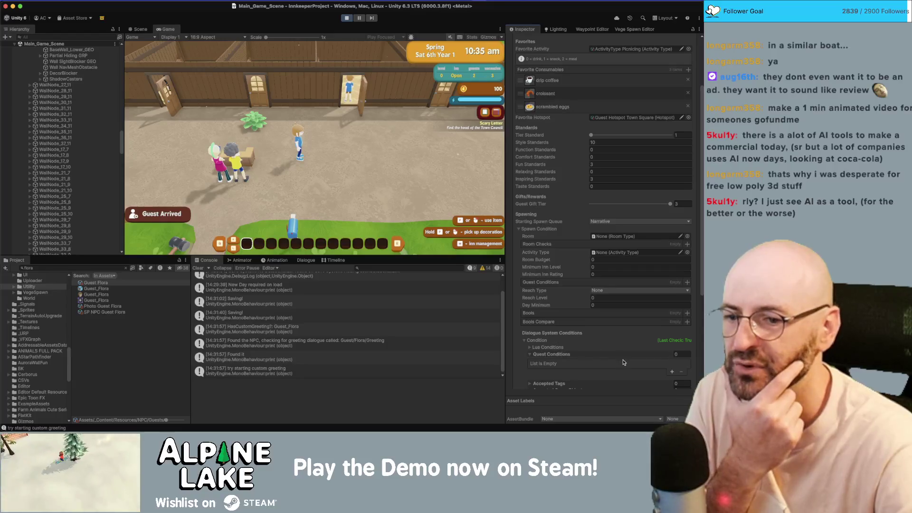
pyautogui.scroll(-2, 623, 362)
# Add an empty entry under Quest Conditions, leaving its quest unset, and stop play mode.
pyautogui.click(671, 339)
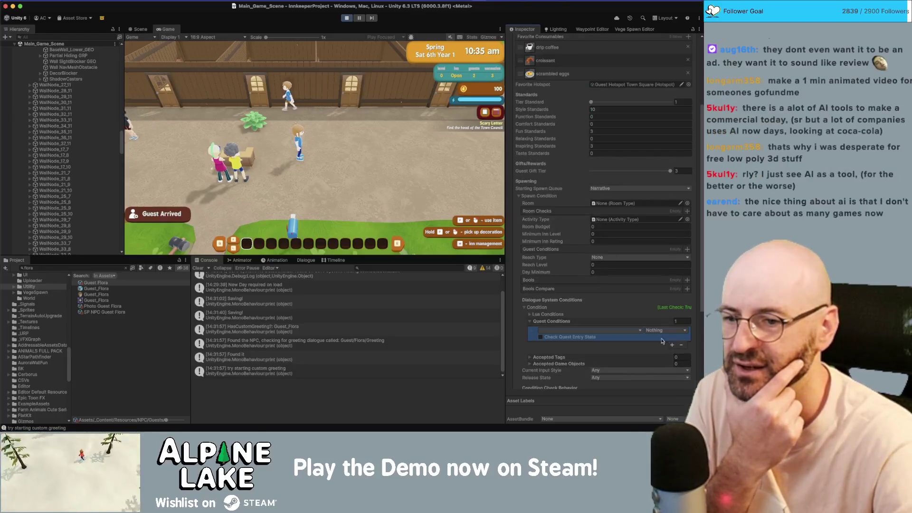
pyautogui.click(574, 331)
pyautogui.scroll(-1, 573, 334)
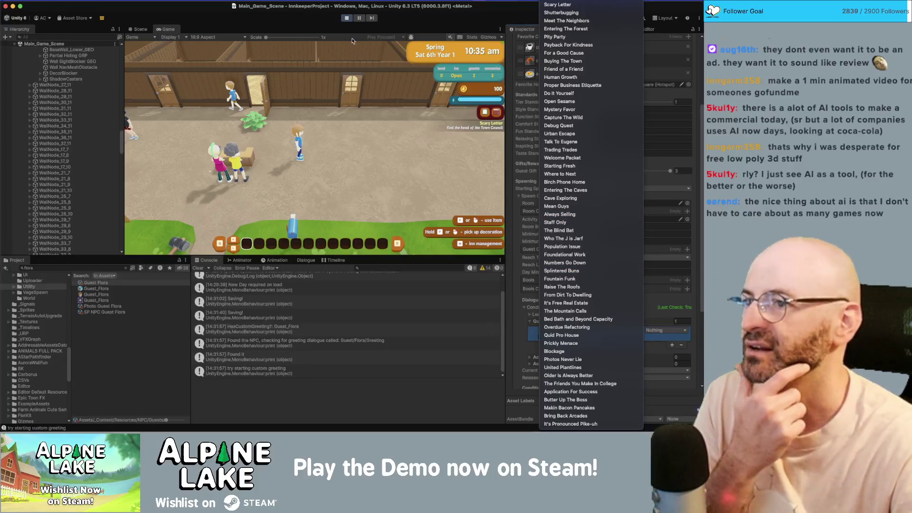
pyautogui.click(346, 19)
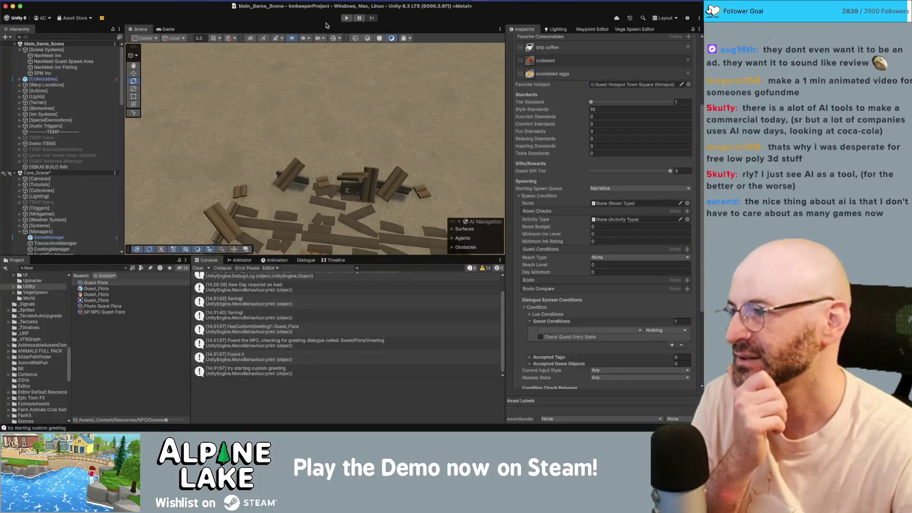
# Inspect [Managers] and [Scene Systems] in the Hierarchy, then review the [UI Geo] canvas object.
pyautogui.click(71, 232)
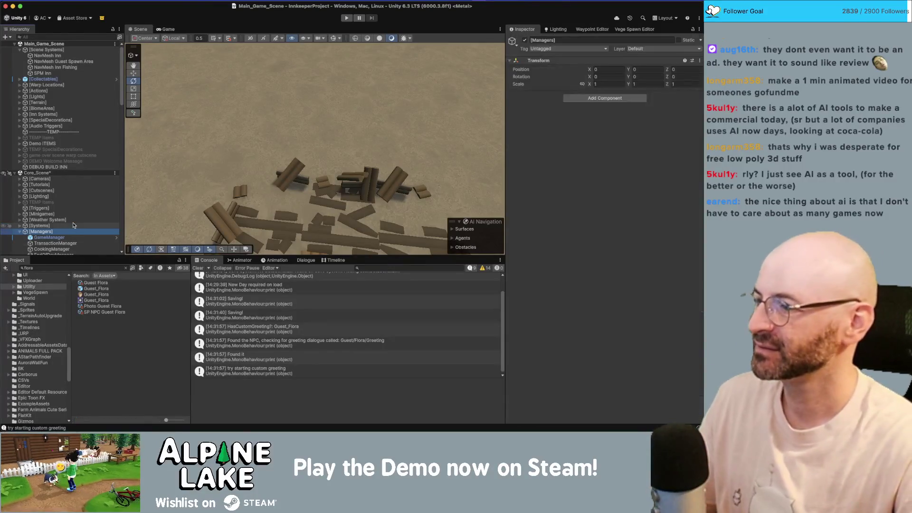
pyautogui.press('Left')
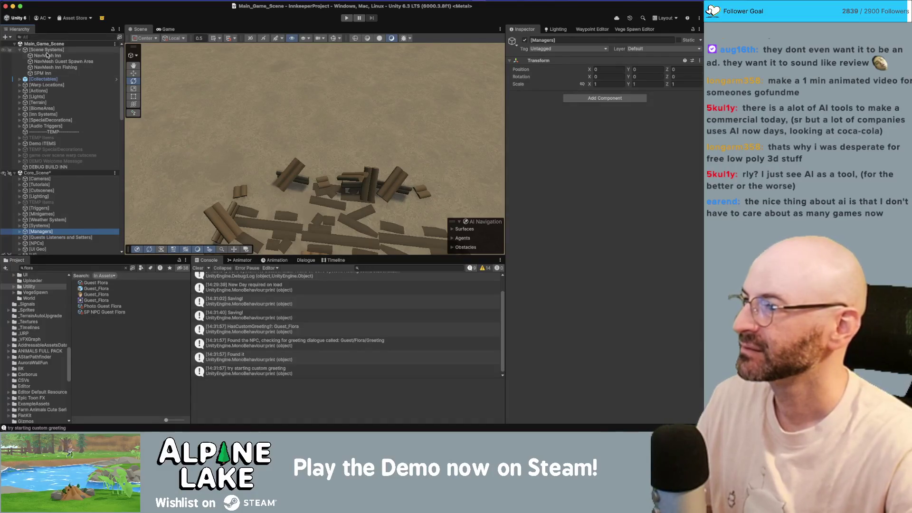
pyautogui.click(48, 51)
pyautogui.scroll(-15, 71, 128)
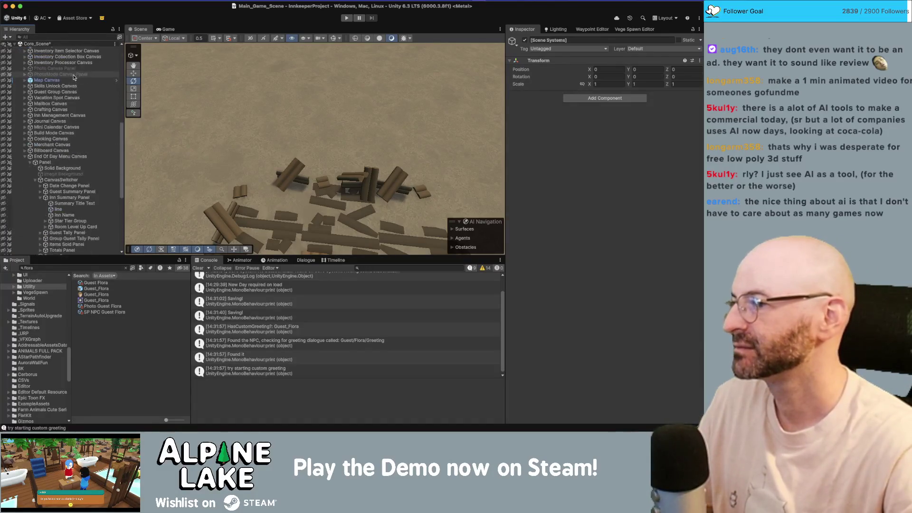
pyautogui.scroll(15, 74, 132)
pyautogui.click(78, 144)
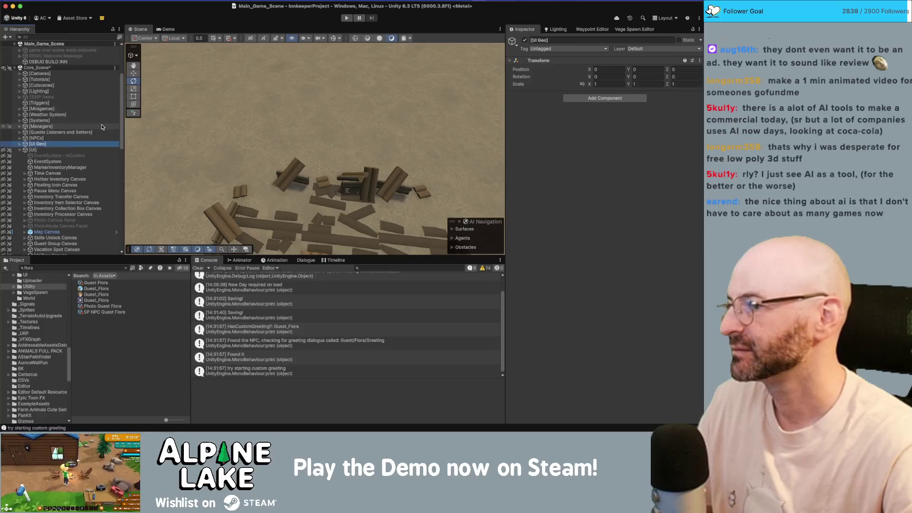
pyautogui.scroll(-10, 101, 127)
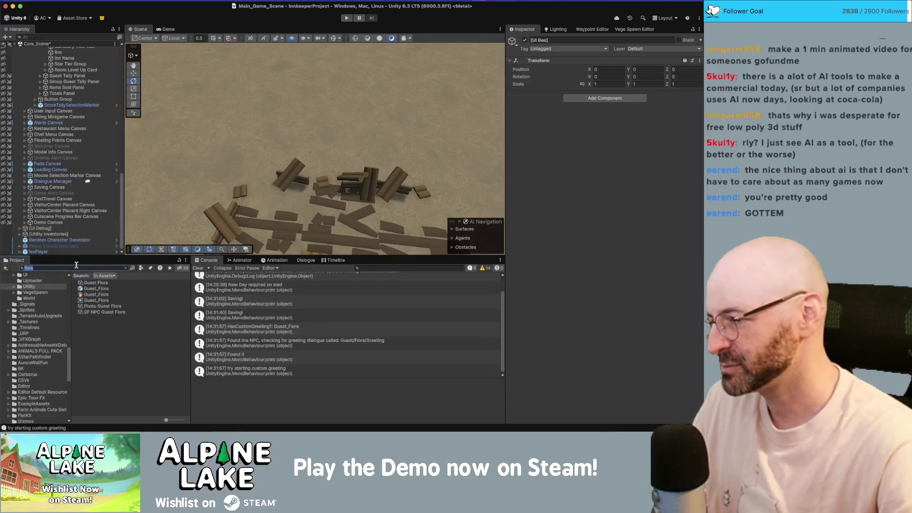
# Set Guest Flora's quest condition to Prickly Menace with Check Quest Entry State enabled.
pyautogui.click(93, 282)
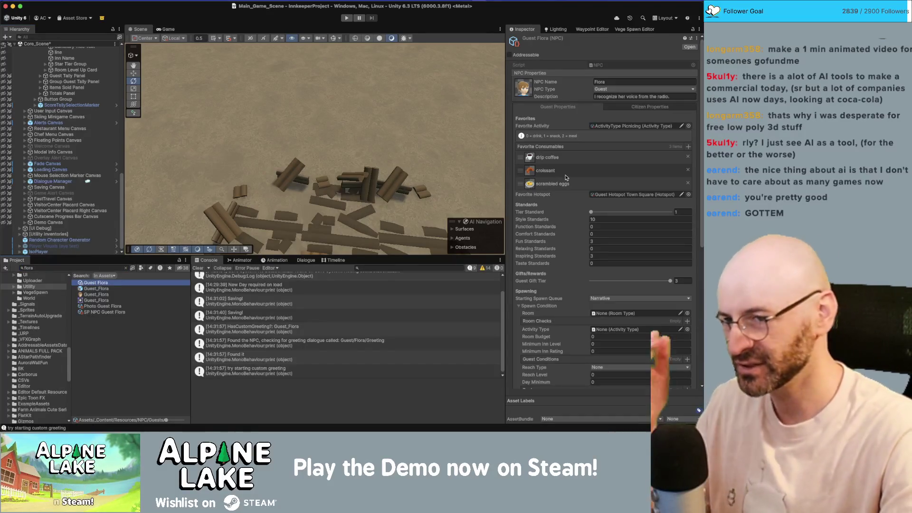
pyautogui.scroll(-5, 611, 217)
pyautogui.scroll(-5, 611, 217)
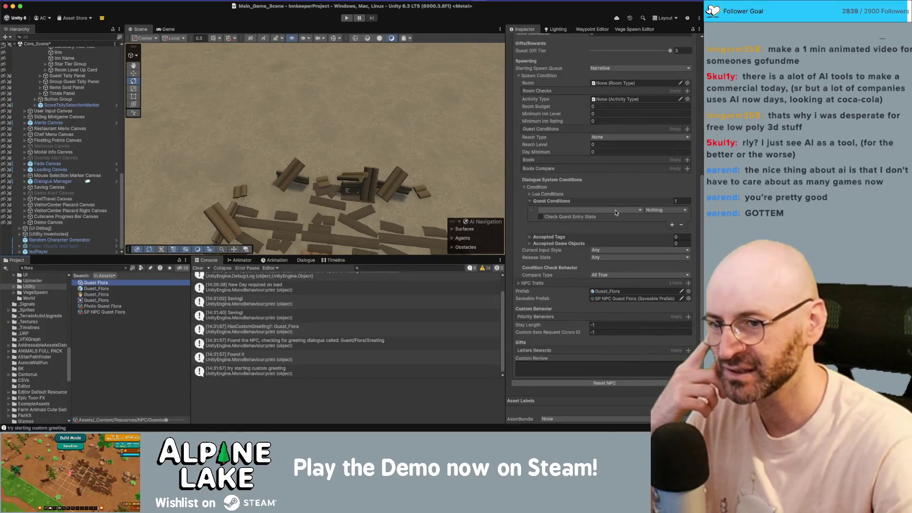
pyautogui.click(615, 211)
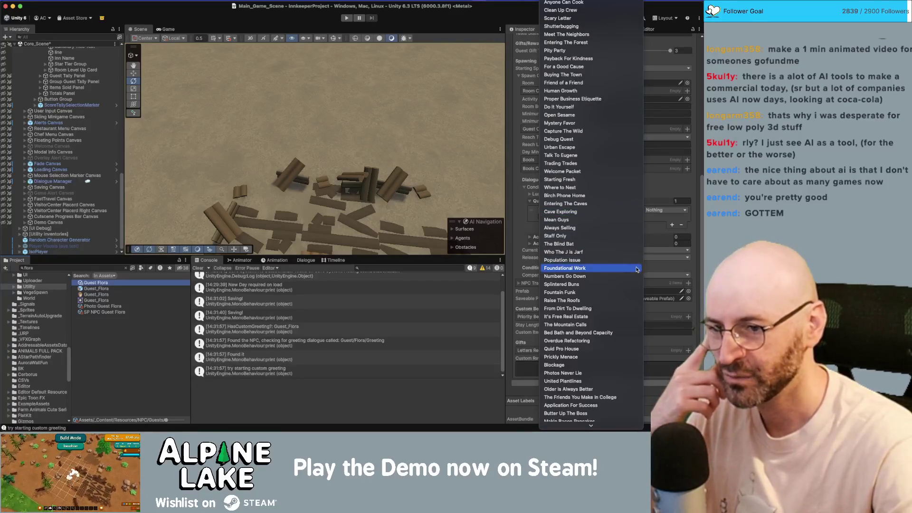
pyautogui.scroll(-1, 631, 285)
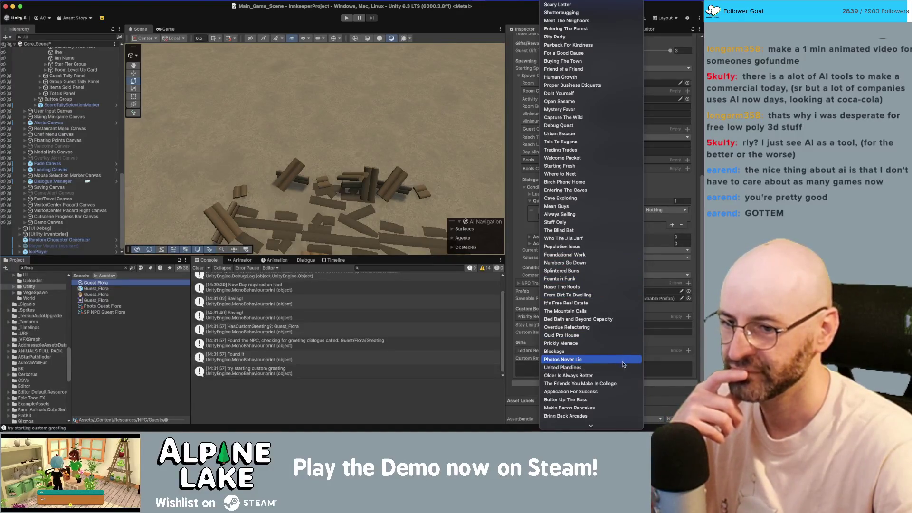
pyautogui.click(624, 367)
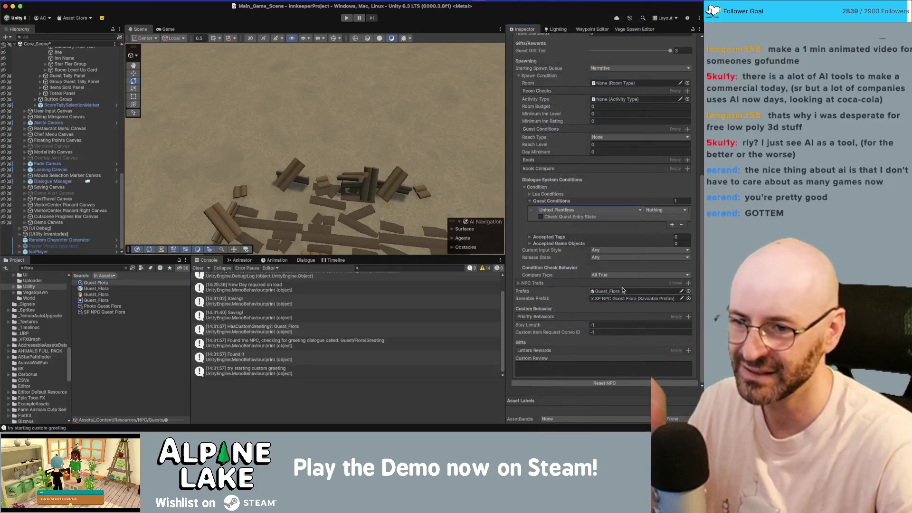
pyautogui.click(665, 210)
pyautogui.click(596, 216)
pyautogui.click(587, 224)
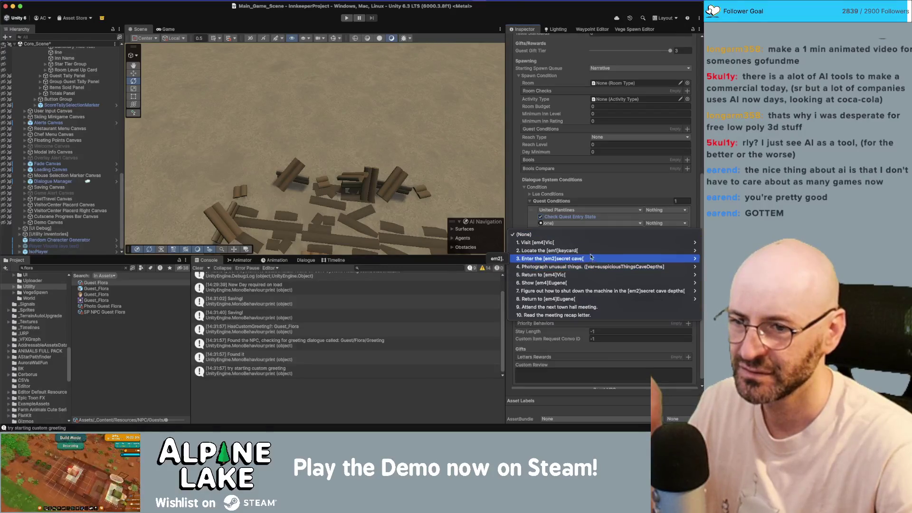
pyautogui.click(596, 211)
pyautogui.click(596, 211)
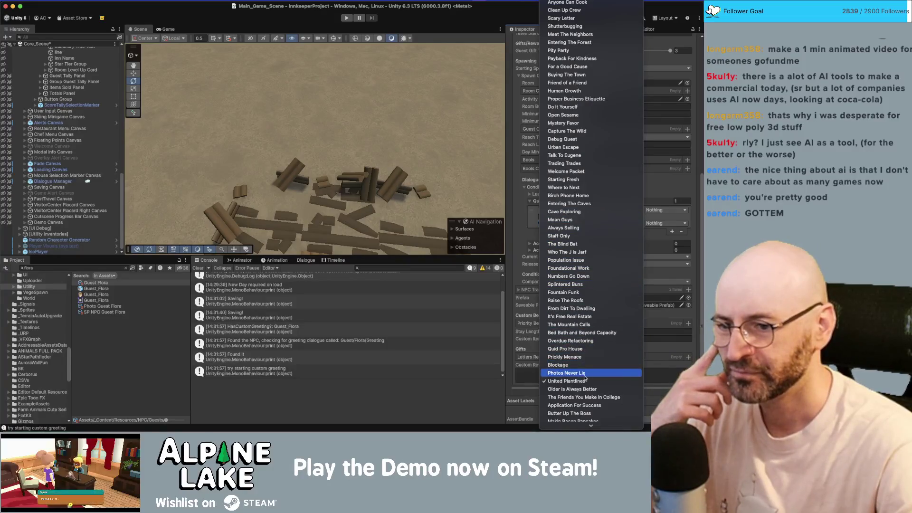
pyautogui.click(584, 357)
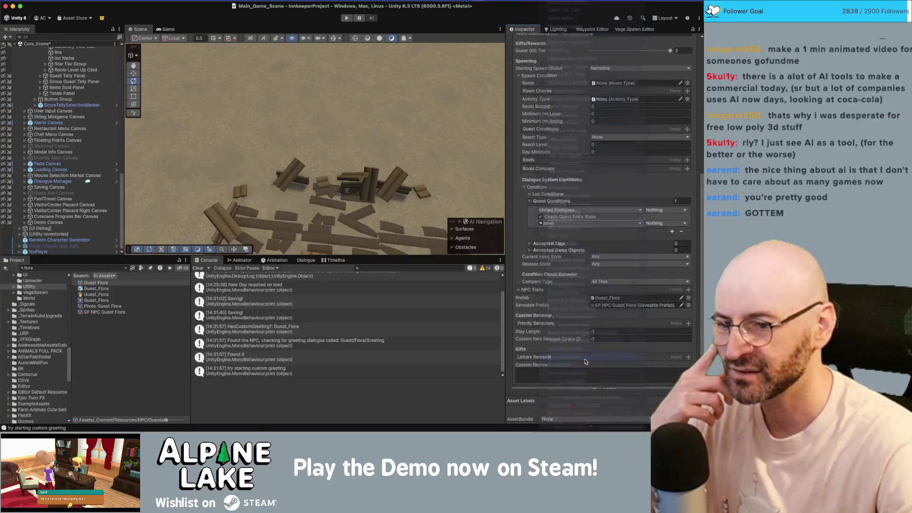
# Choose the 'Complete Flora's stay' entry, require quest and entry both Active, and enter play mode.
pyautogui.click(581, 223)
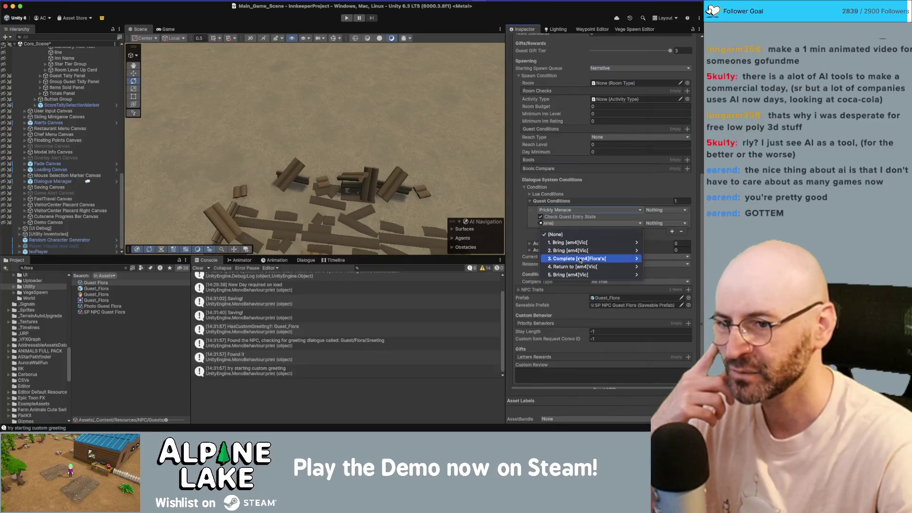
pyautogui.moveTo(599, 260)
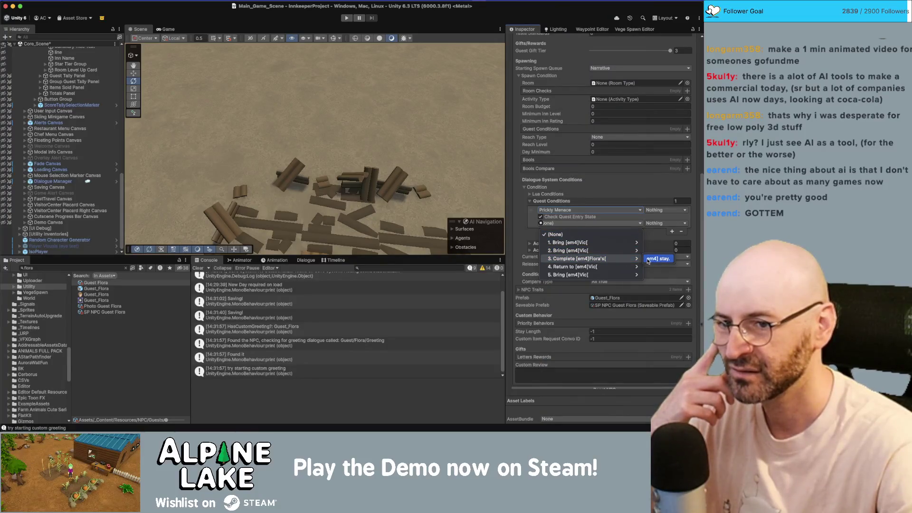
pyautogui.click(647, 260)
pyautogui.click(654, 211)
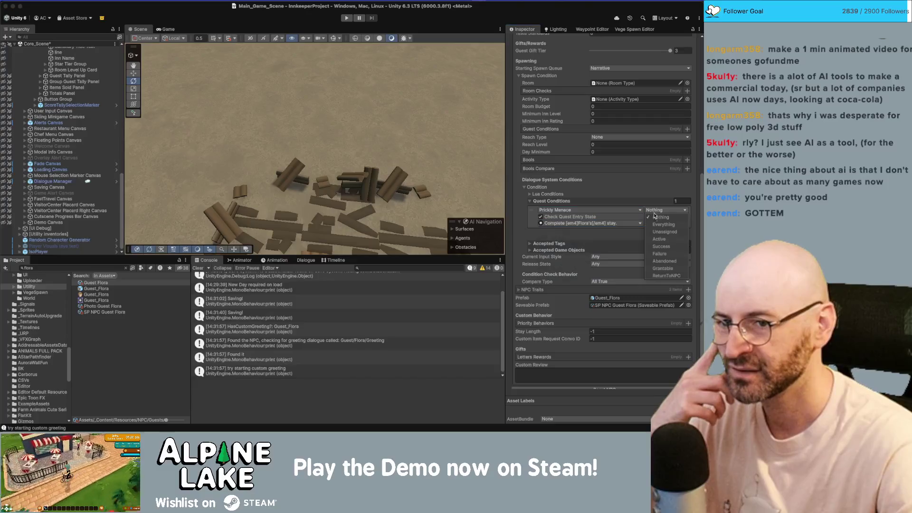
pyautogui.click(658, 238)
pyautogui.click(652, 223)
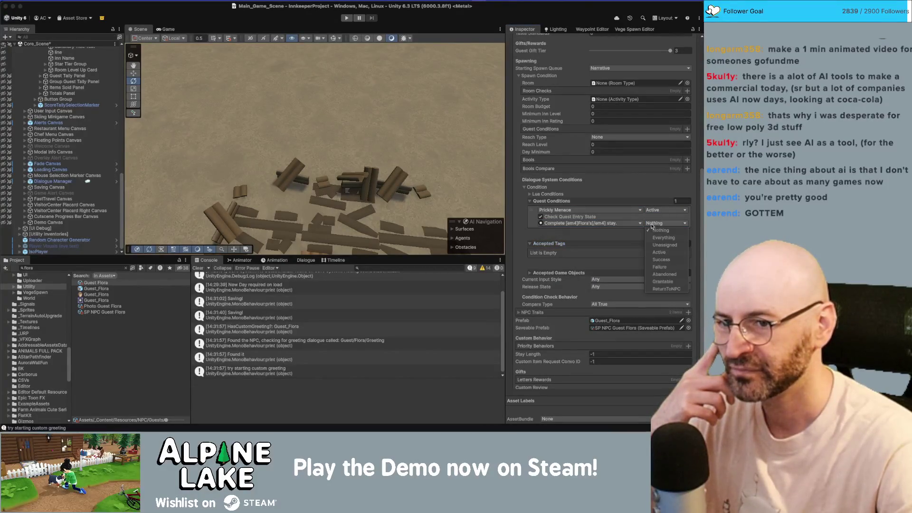
pyautogui.click(655, 252)
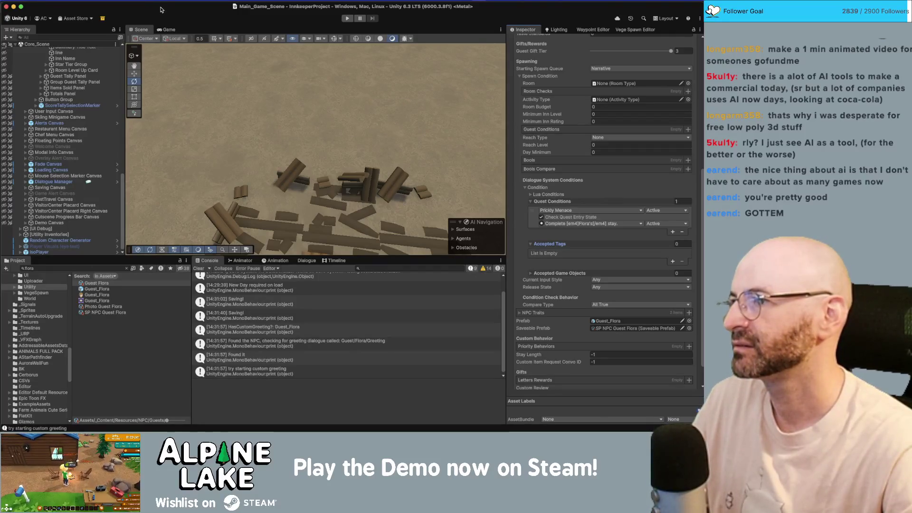
pyautogui.click(345, 18)
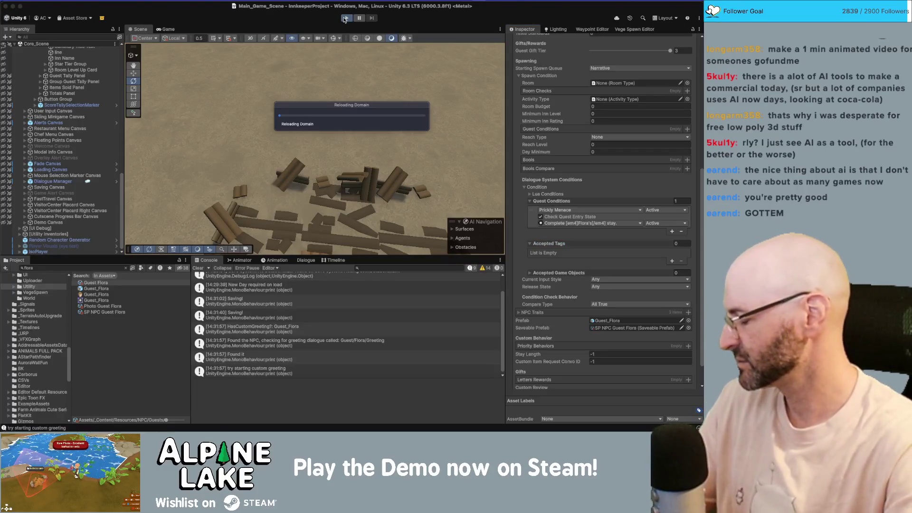
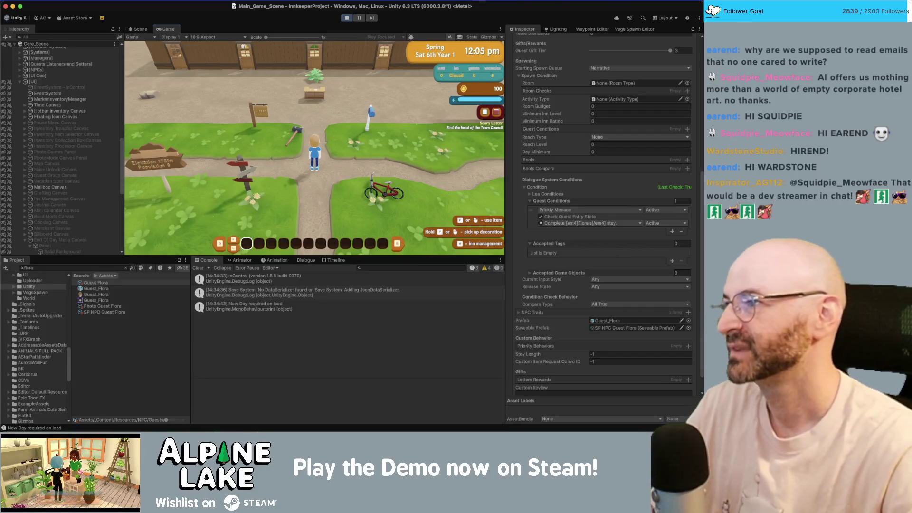
# Walk the character around the inn yard, past the crate and along the wooden building.
pyautogui.press('w')
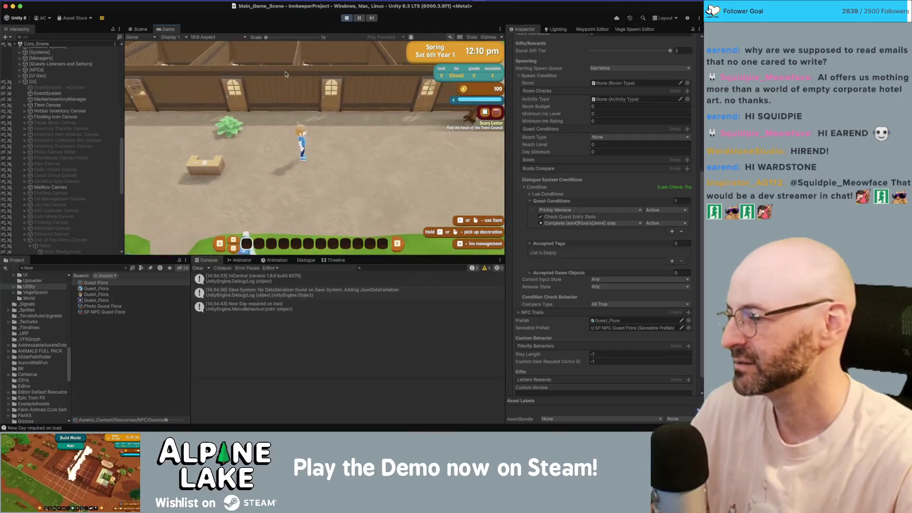
pyautogui.press('d')
pyautogui.press('a')
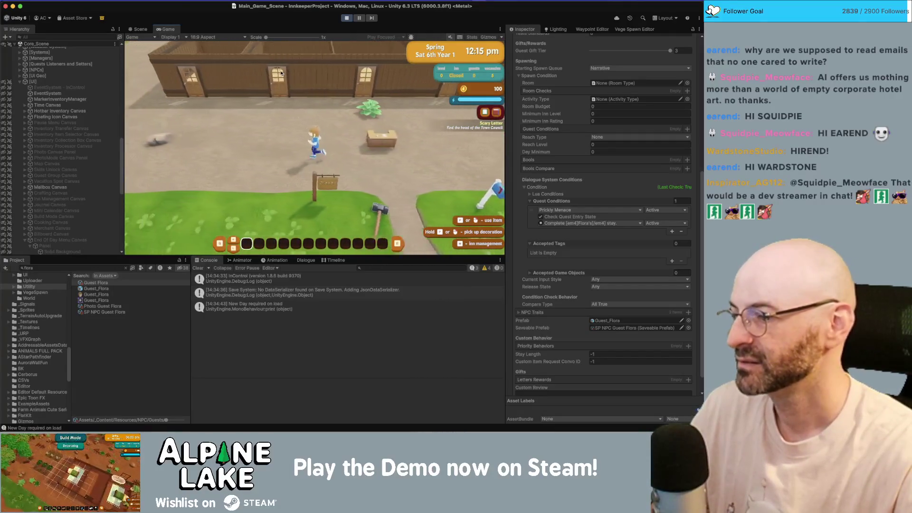
pyautogui.press('d')
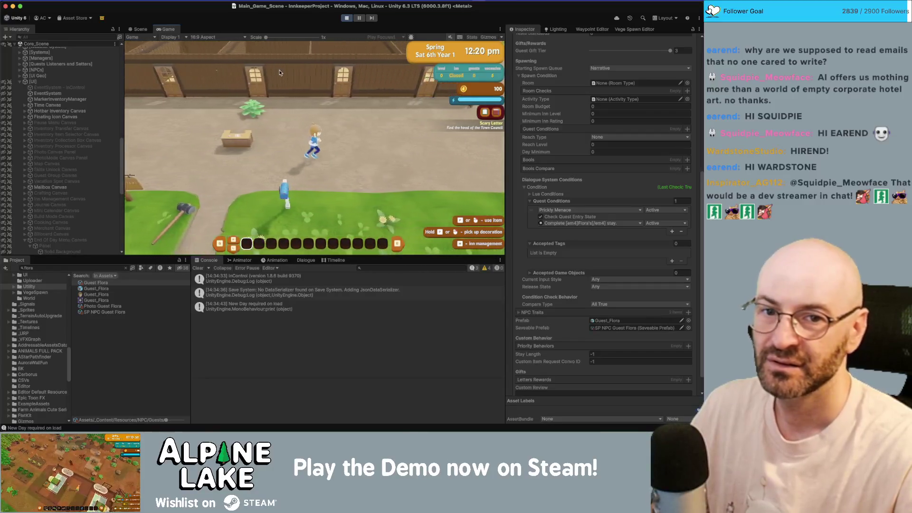
pyautogui.press('a')
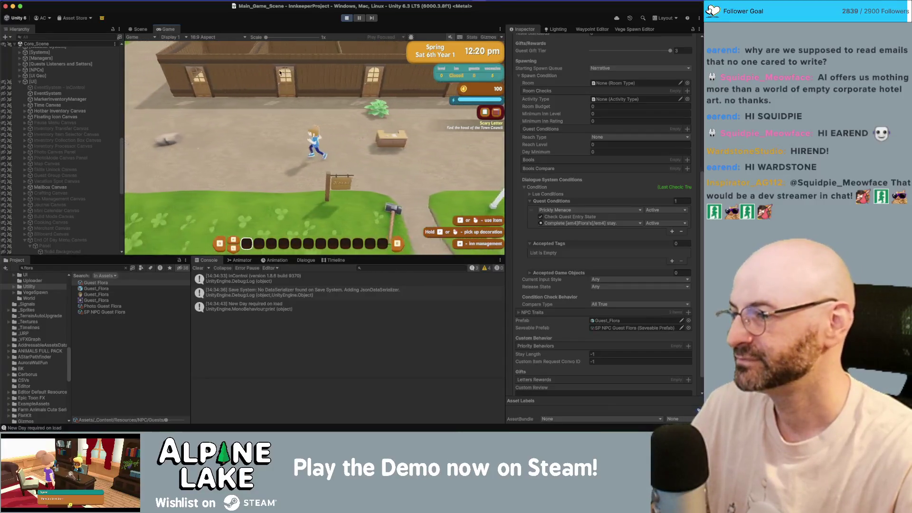
pyautogui.press('s')
pyautogui.press('d')
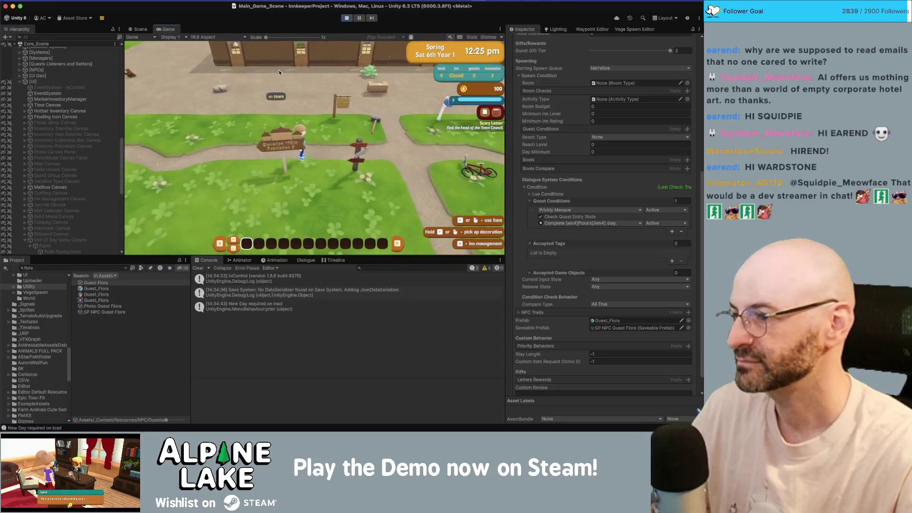
pyautogui.press('w')
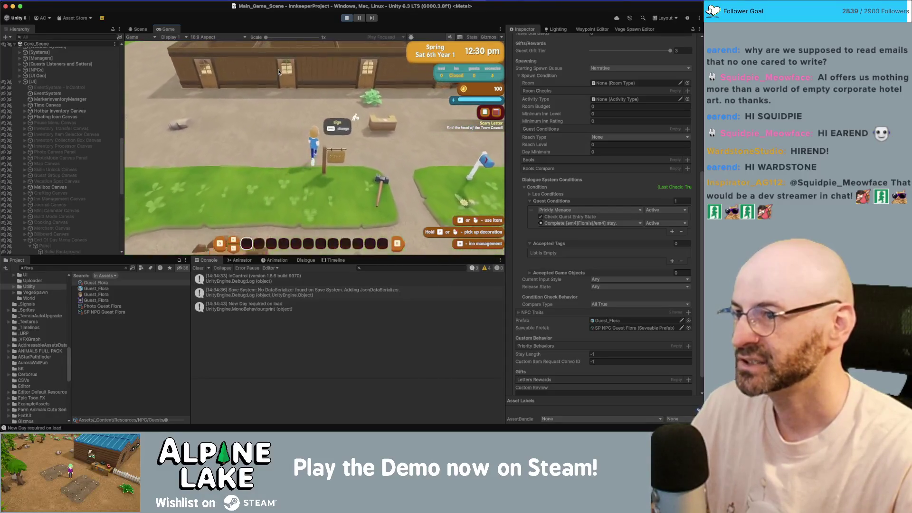
pyautogui.press('d')
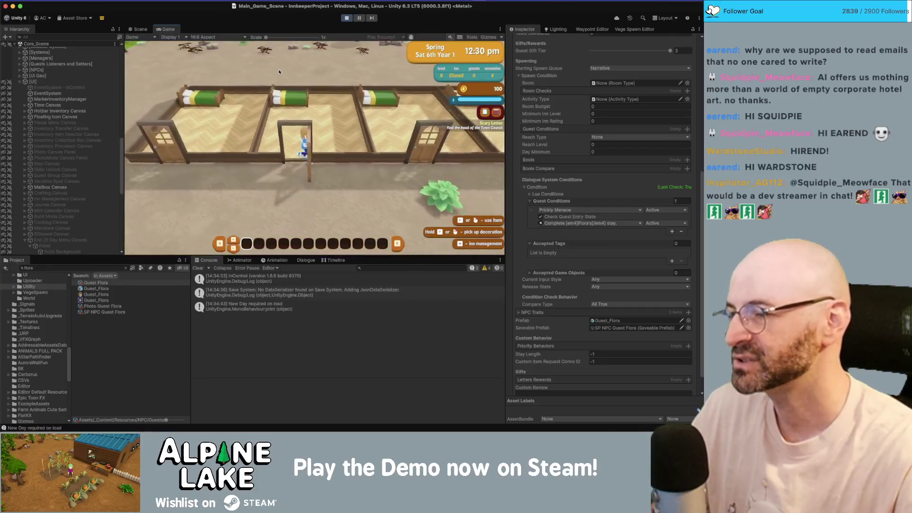
pyautogui.press('a')
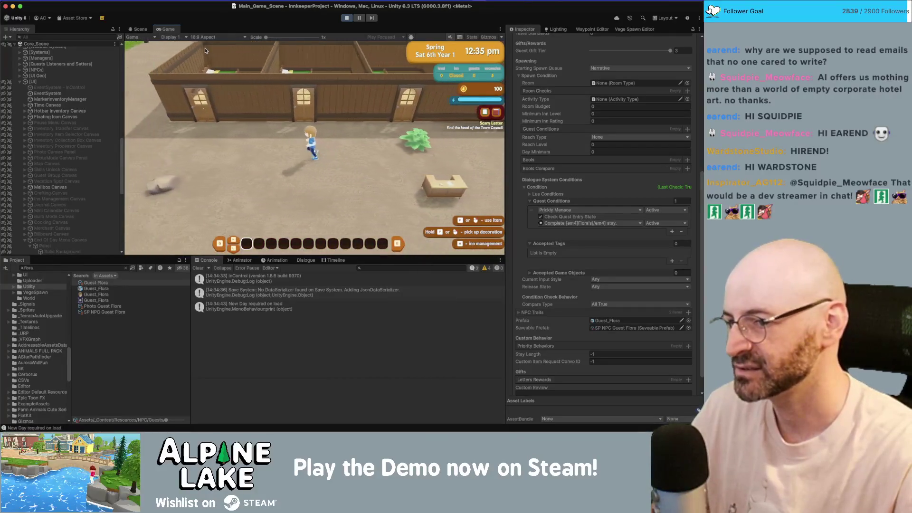
pyautogui.press('w')
# Stop Play mode in the Unity toolbar to return to scene editing.
pyautogui.scroll(-10, 67, 172)
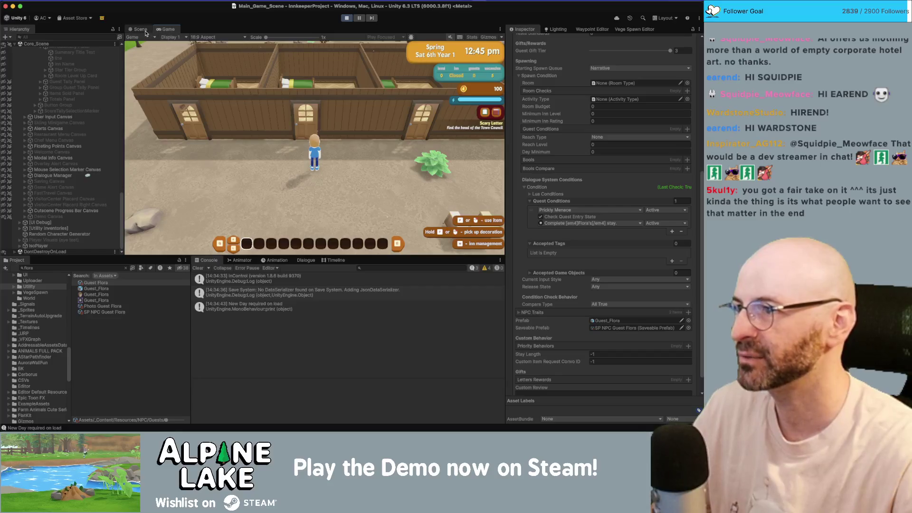
pyautogui.scroll(15, 81, 125)
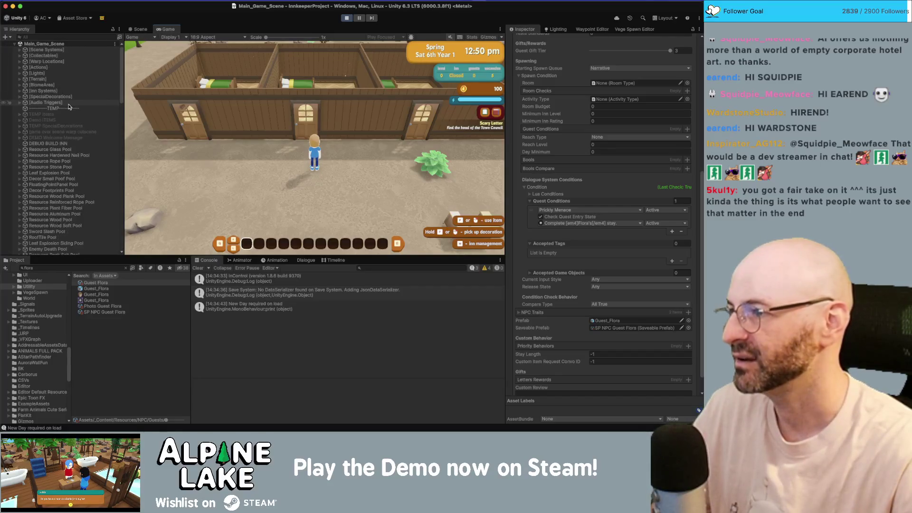
pyautogui.scroll(-5, 81, 126)
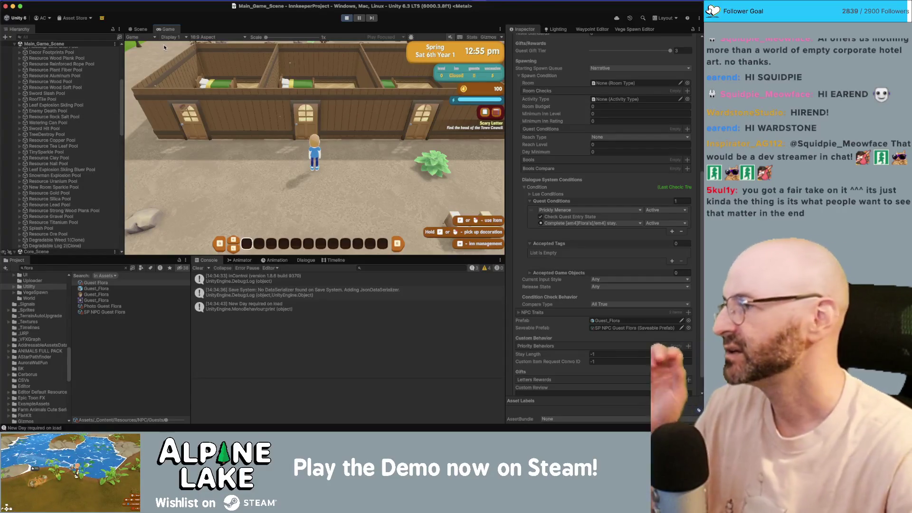
pyautogui.click(347, 18)
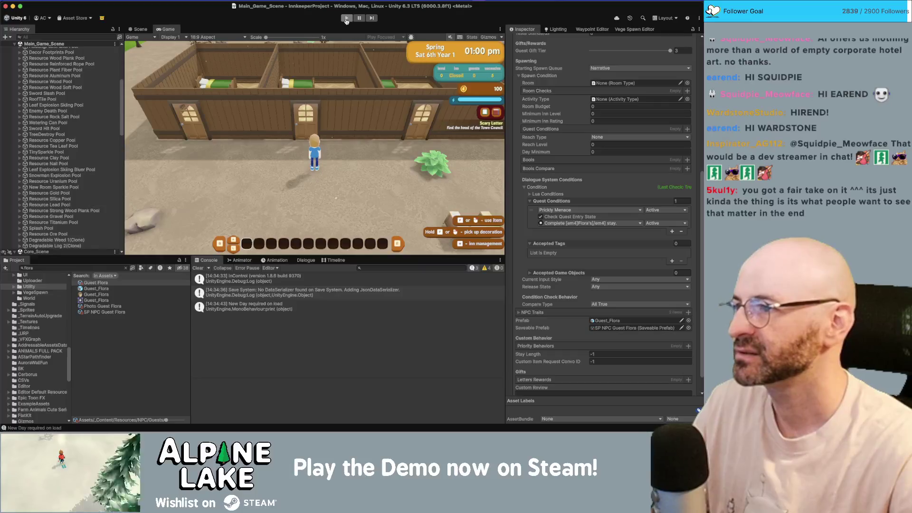
# Scroll through AnimatePanel in RoomLevelUpPanel.cs to the startTier != endTier check on line 124.
pyautogui.press('super+Tab')
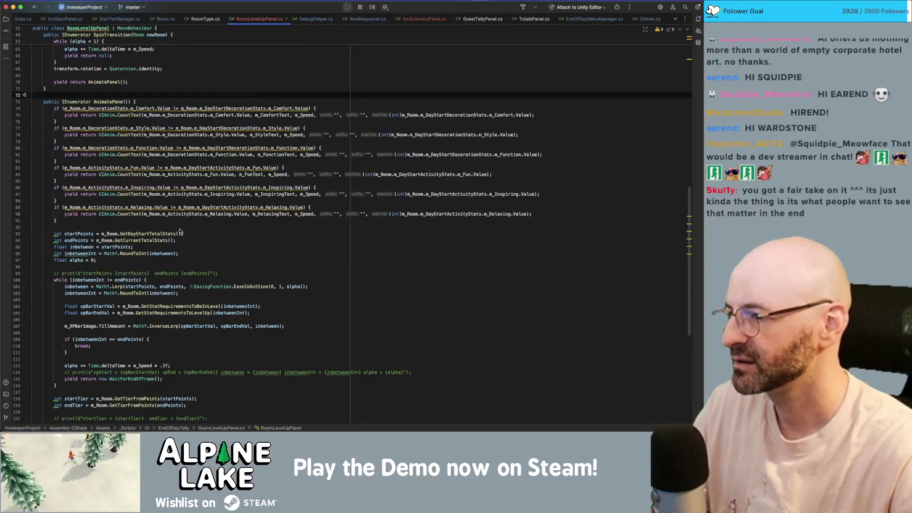
pyautogui.click(179, 232)
pyautogui.click(133, 293)
pyautogui.scroll(-3, 135, 263)
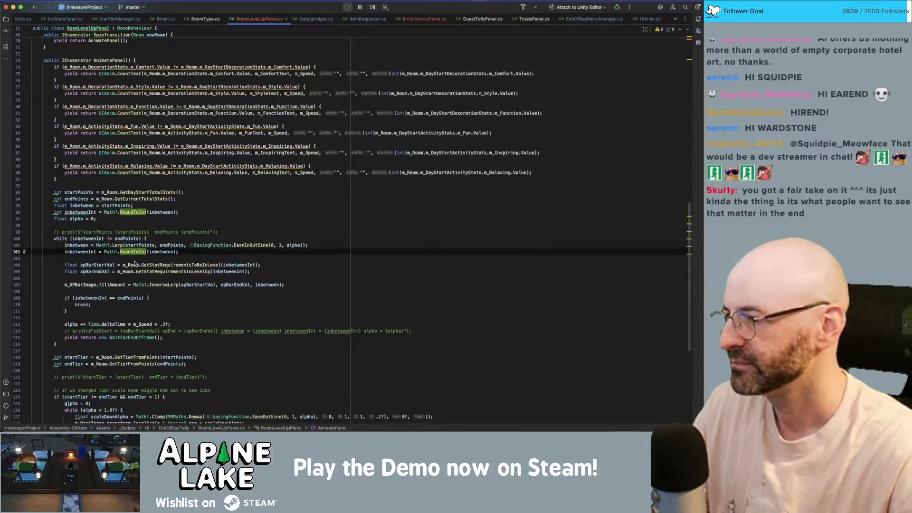
pyautogui.scroll(-6, 135, 264)
pyautogui.scroll(-3, 141, 279)
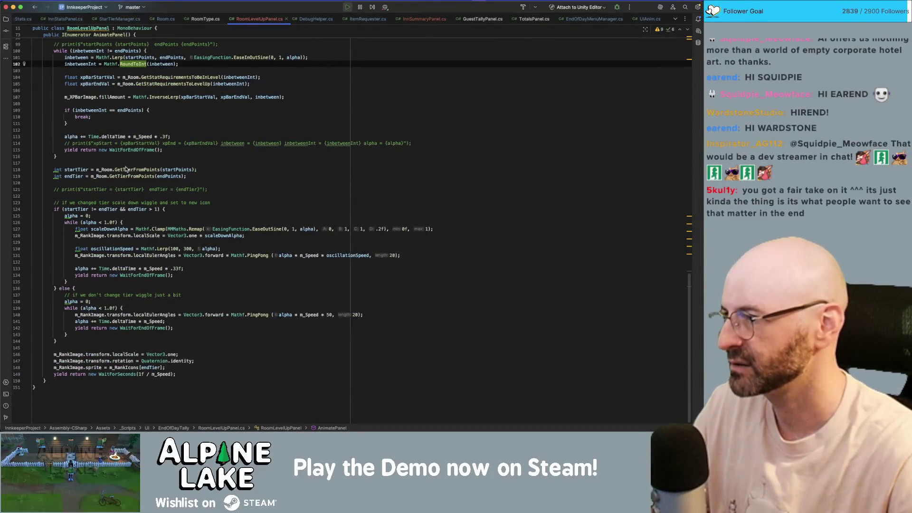
pyautogui.scroll(3, 126, 169)
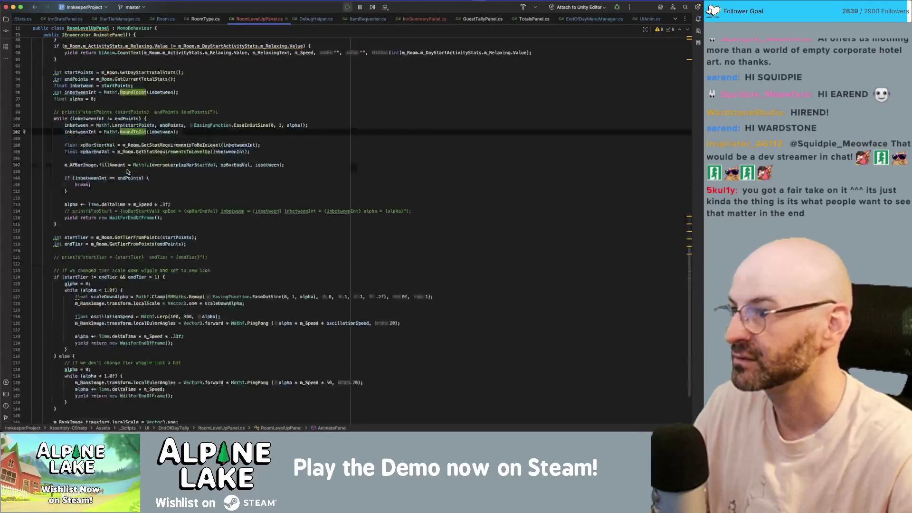
pyautogui.scroll(-2, 127, 172)
pyautogui.click(132, 228)
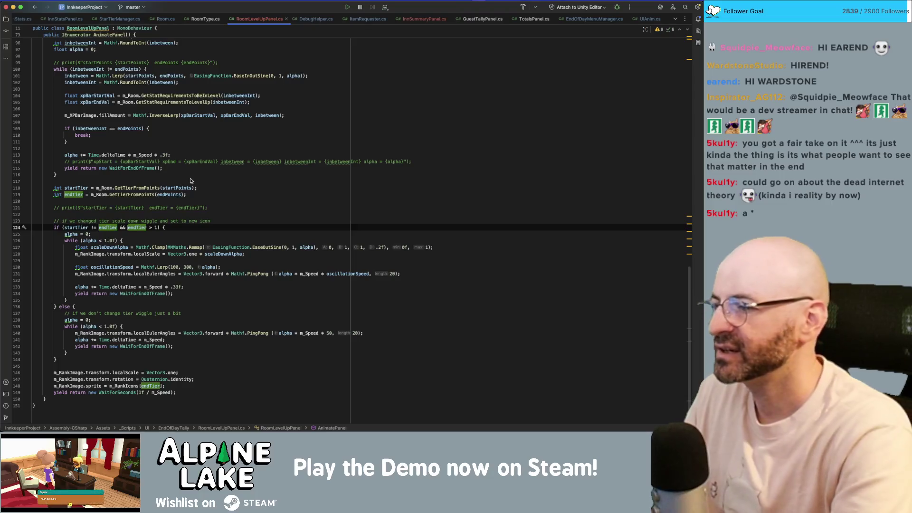
# Rewrite line 124 as if (startTier != endTier && !(startTier == 0 && endTier == 1)).
pyautogui.write('(')
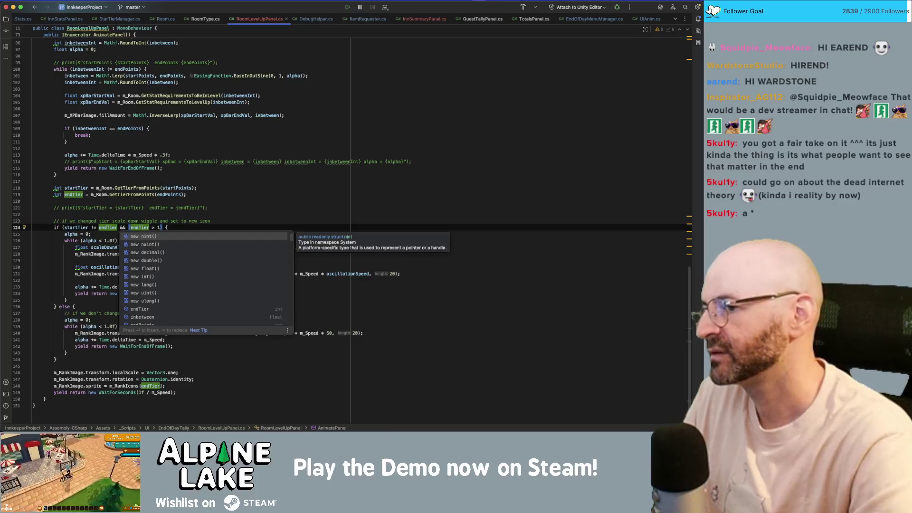
pyautogui.press('Left')
pyautogui.press('Left')
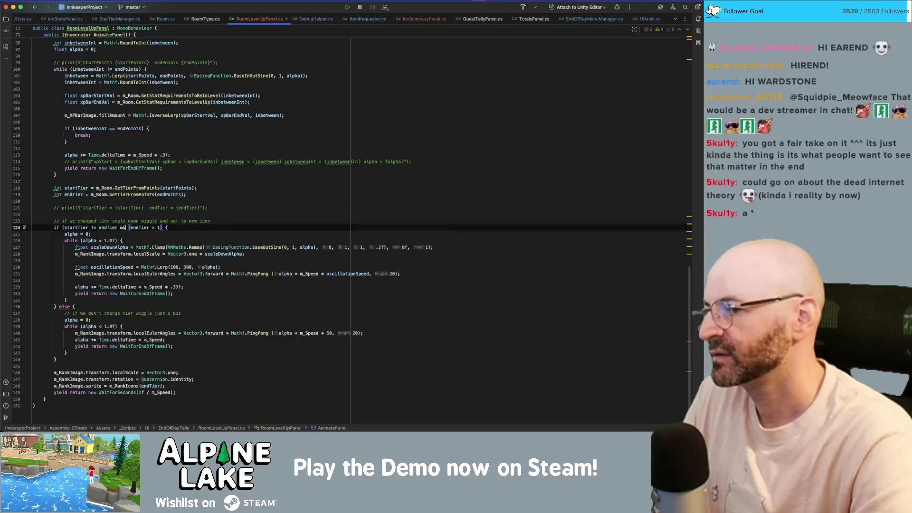
pyautogui.press('Right')
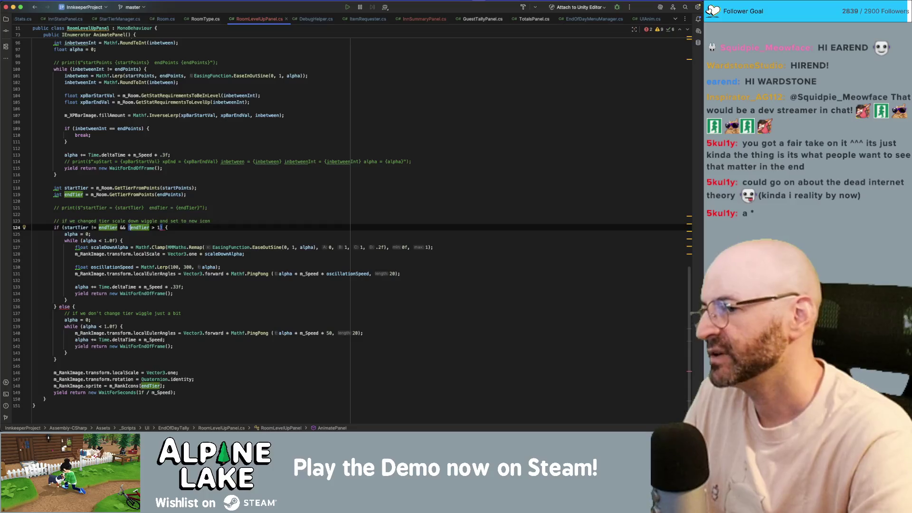
pyautogui.write('startTier')
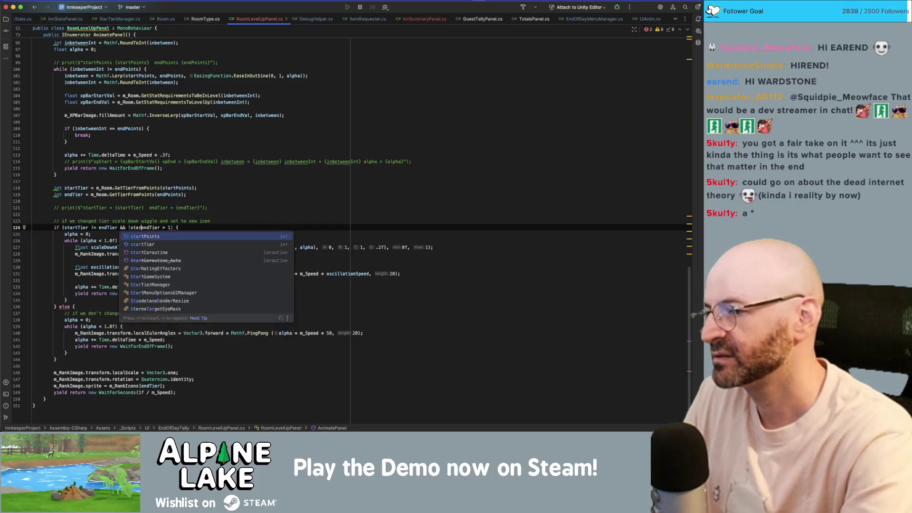
pyautogui.write(' == ')
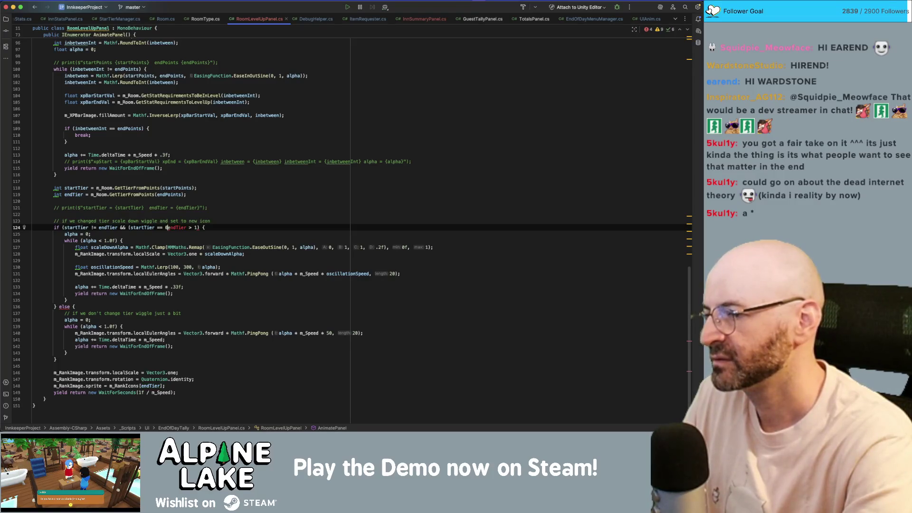
pyautogui.write('0 && ')
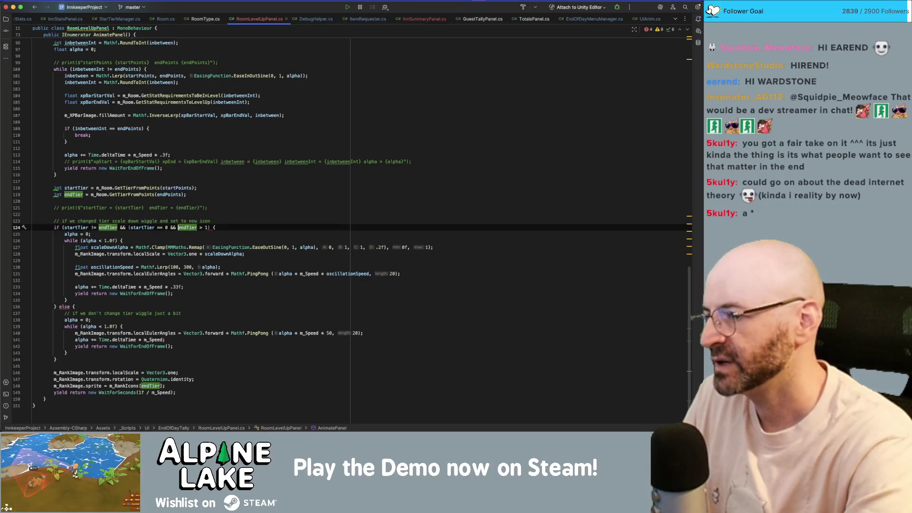
pyautogui.write('endTier == 1')
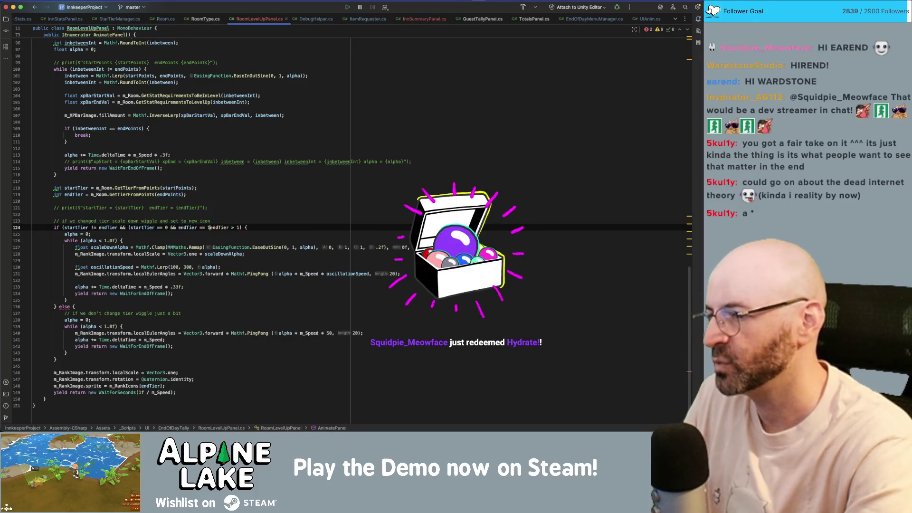
pyautogui.hotkey('alt', 'shift', 'Right')
pyautogui.hotkey('alt', 'shift', 'Right')
pyautogui.hotkey('alt', 'shift', 'Right')
pyautogui.write(')')
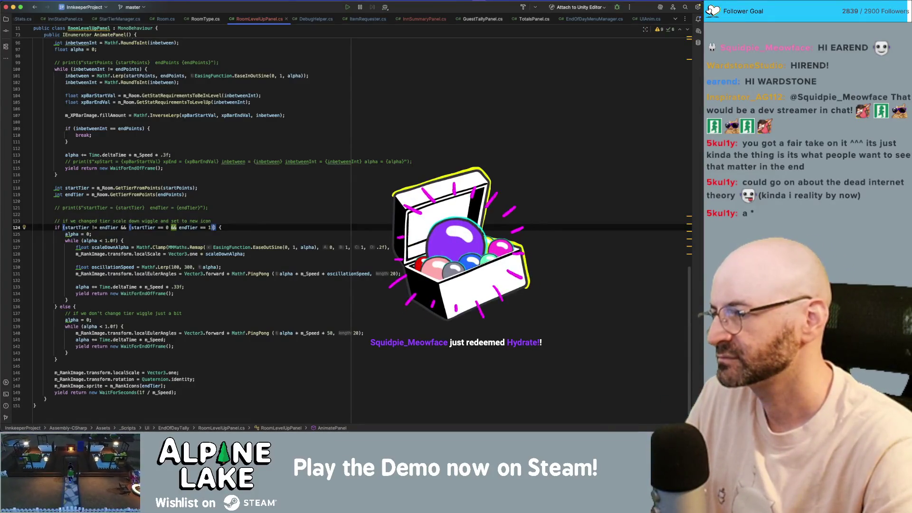
pyautogui.click(157, 227)
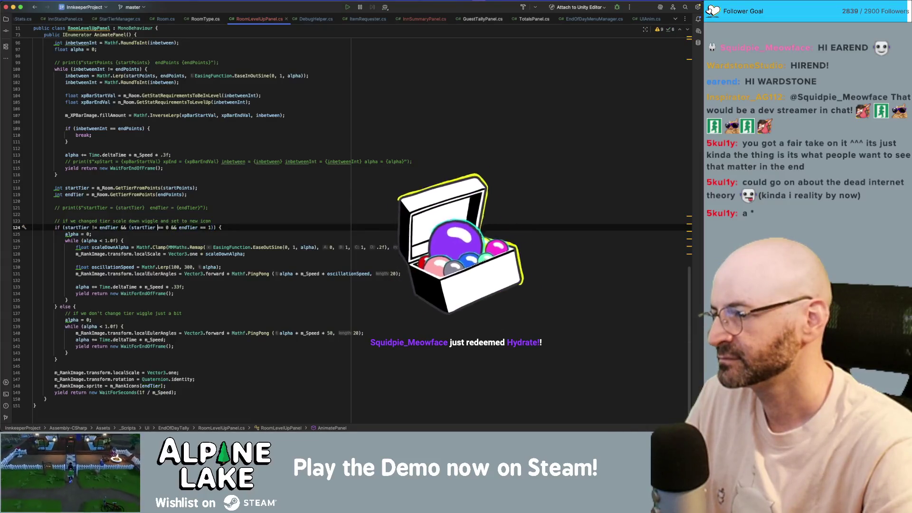
pyautogui.click(129, 227)
pyautogui.write('!')
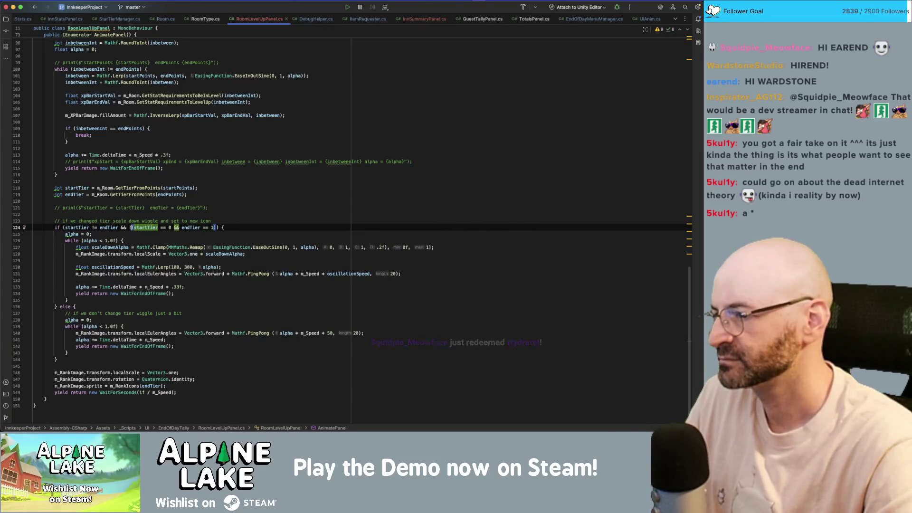
pyautogui.click(224, 227)
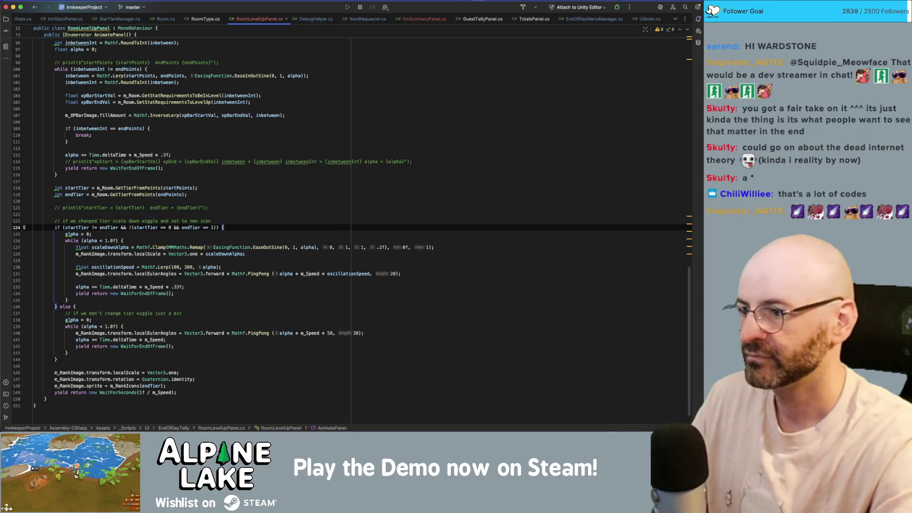
# Append && !(startTier == 1 && endTier == 0) to line 124, fixing the typos and closing parenthesis.
pyautogui.click(217, 227)
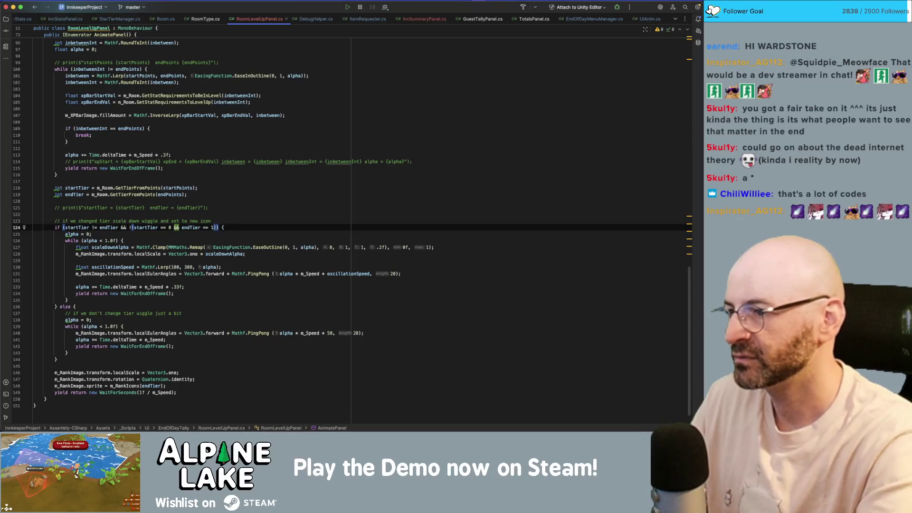
pyautogui.write('&& !(')
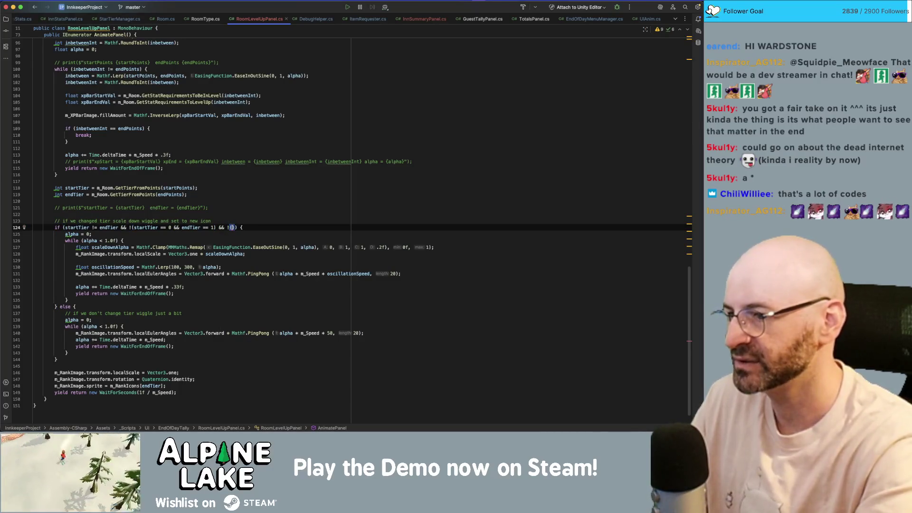
pyautogui.write('starti')
pyautogui.press('Return')
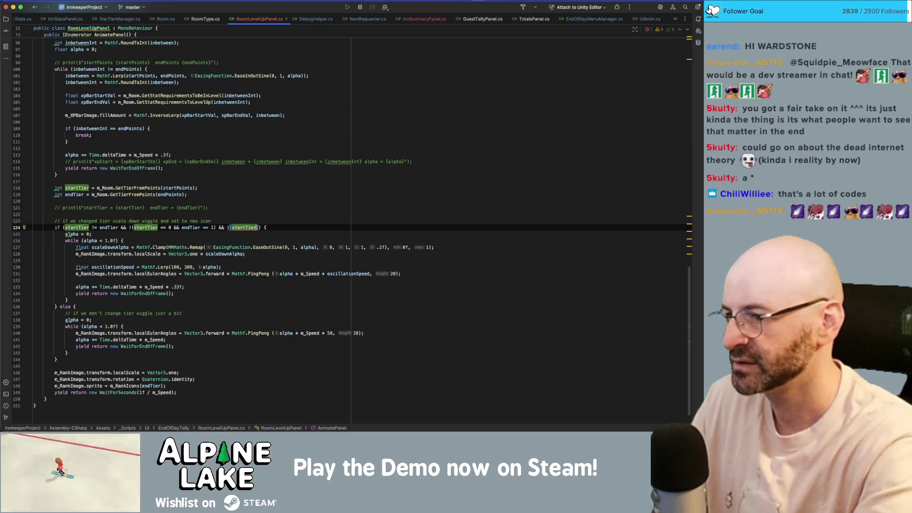
pyautogui.write('== 1 && ')
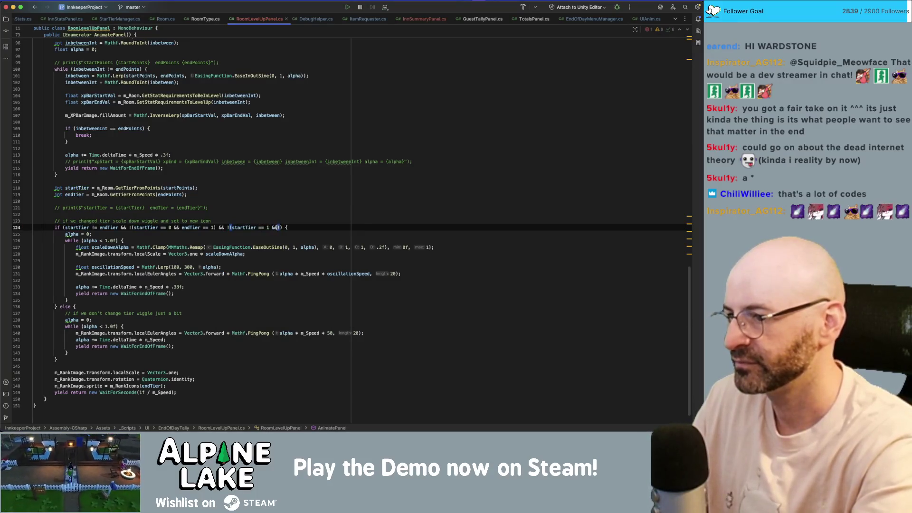
pyautogui.write('endtier == 90')
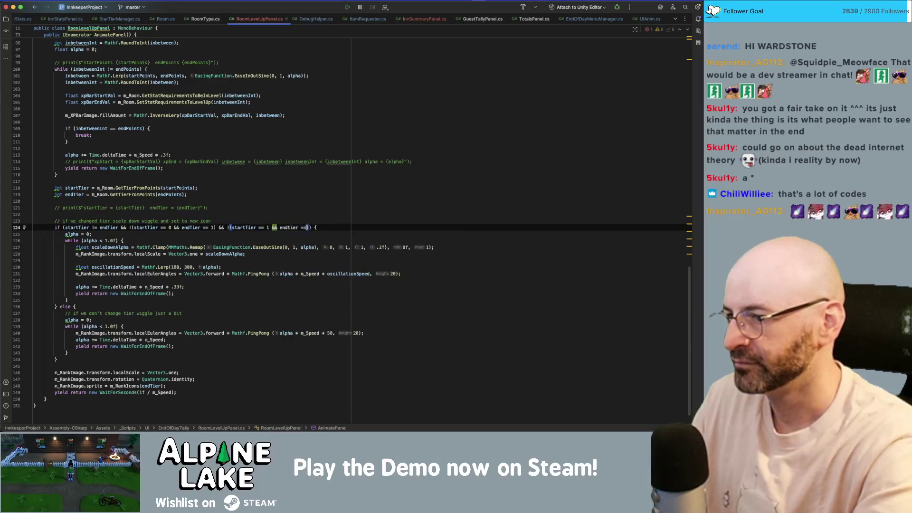
pyautogui.press('BackSpace')
pyautogui.press('BackSpace')
pyautogui.press('BackSpace')
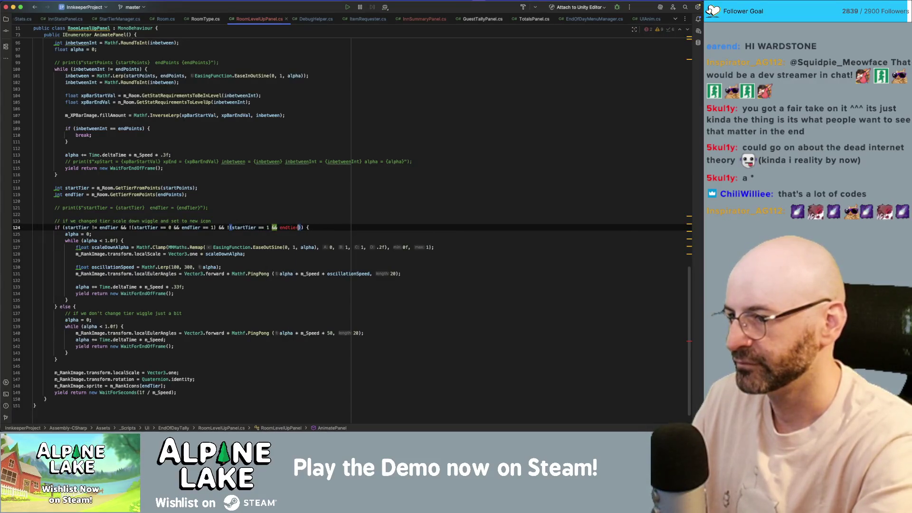
pyautogui.write('endTier = 0')
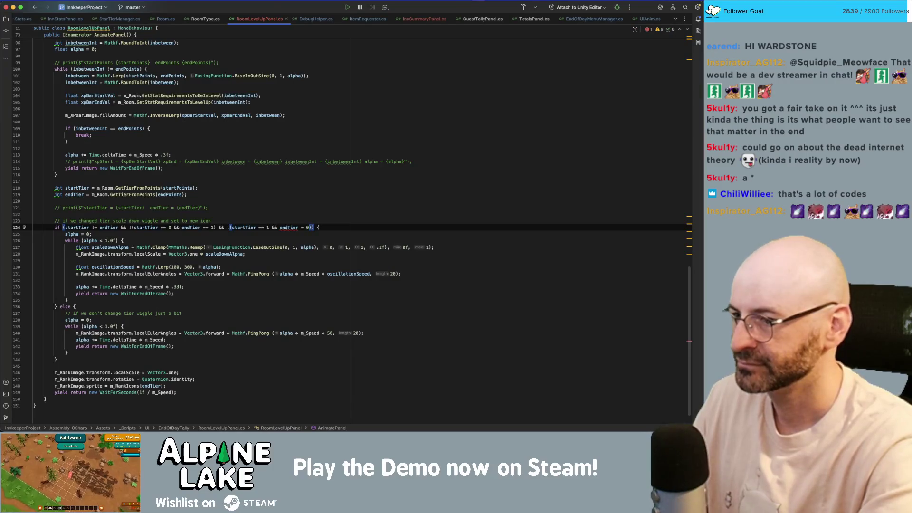
pyautogui.click(302, 227)
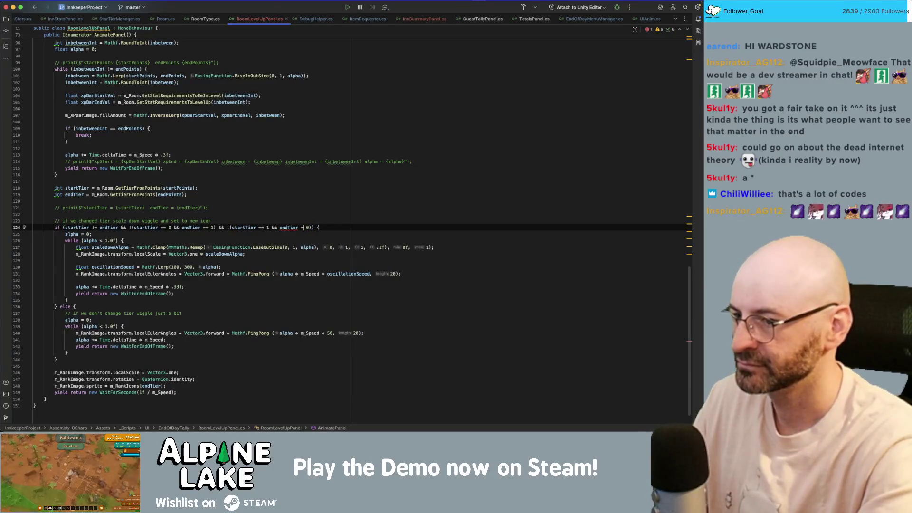
pyautogui.write('=')
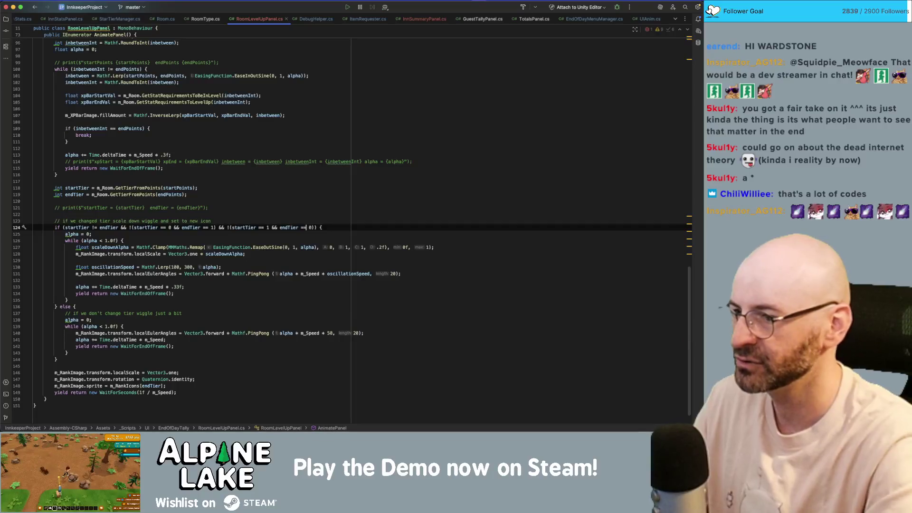
pyautogui.click(321, 228)
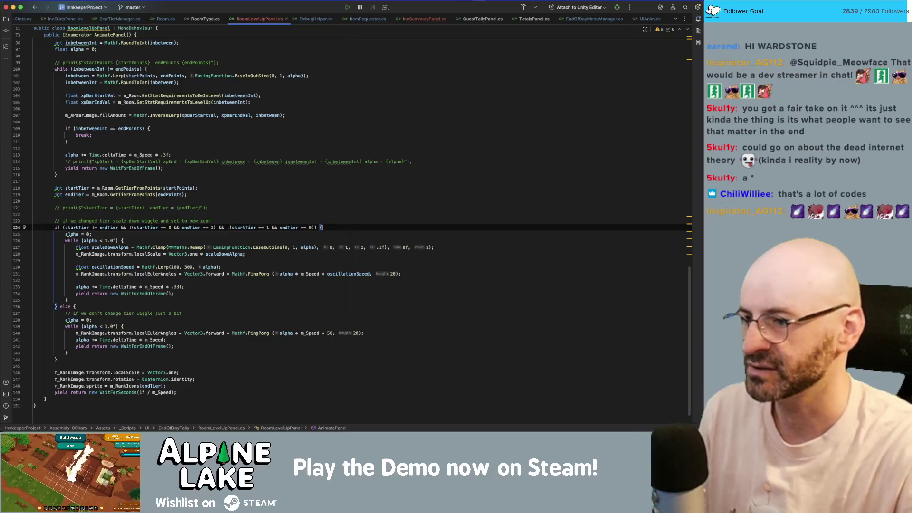
pyautogui.click(312, 227)
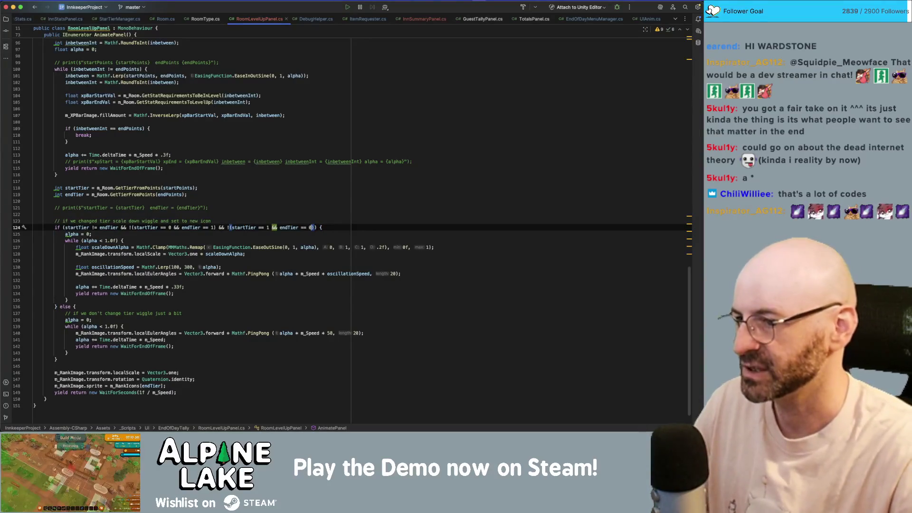
pyautogui.write(')')
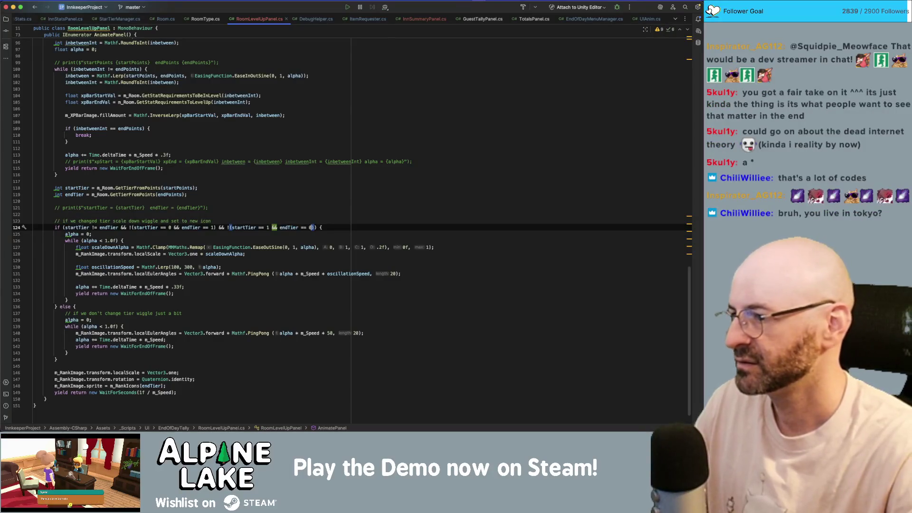
# Review the wiggle code and the loop's break check, then switch to Unity.
pyautogui.press('Down')
pyautogui.press('Down')
pyautogui.press('Down')
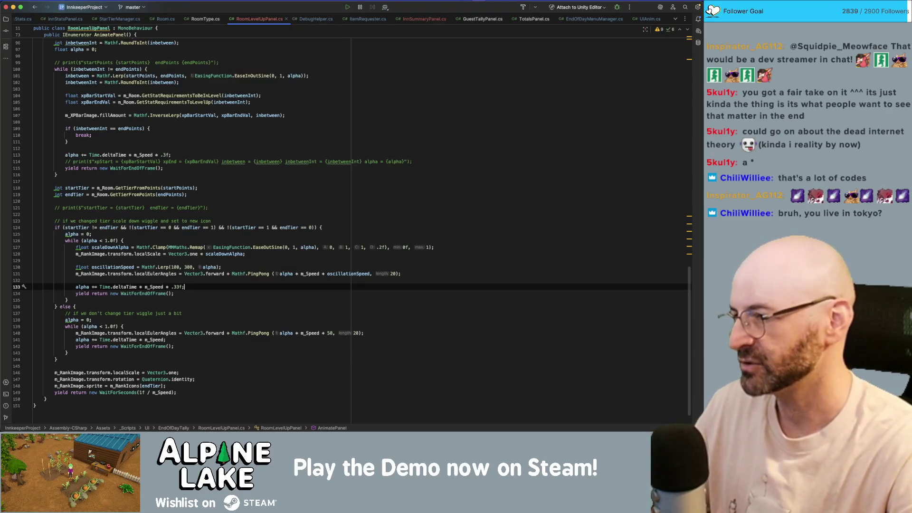
pyautogui.press('Down')
pyautogui.press('Down')
pyautogui.press('Down')
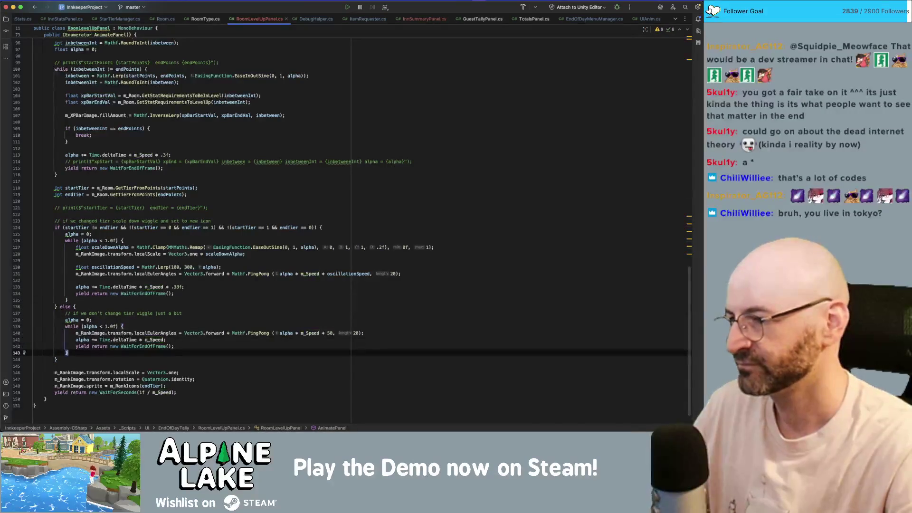
pyautogui.press('Up')
pyautogui.press('Up')
pyautogui.press('Up')
pyautogui.click(255, 131)
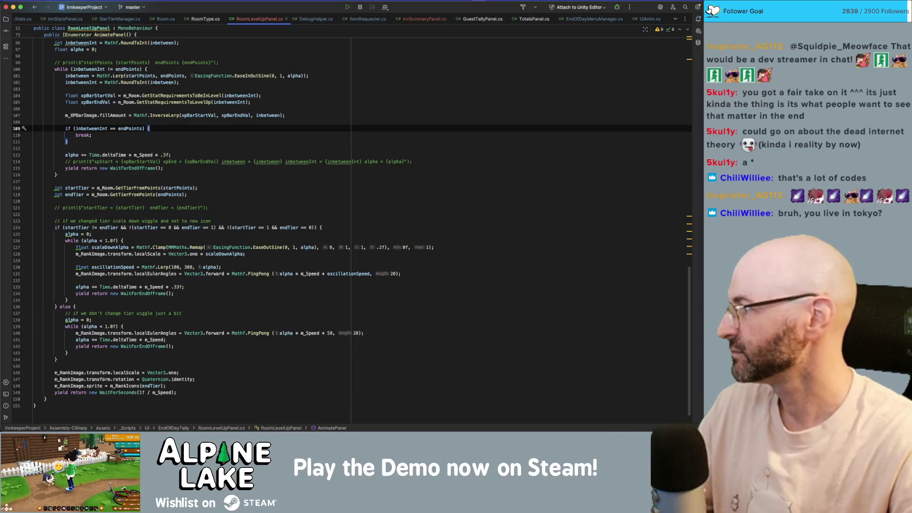
pyautogui.press('super+Tab')
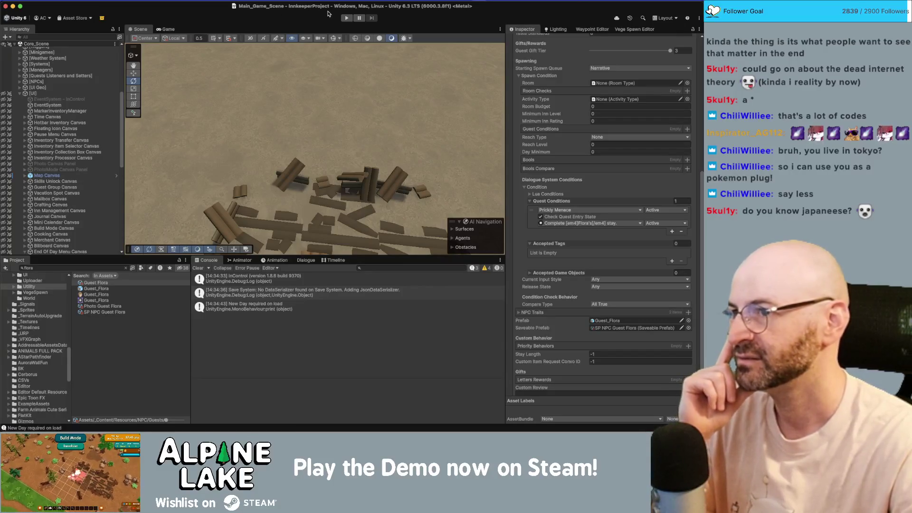
# Press Play in the Unity toolbar and let the inn scene load.
pyautogui.click(346, 17)
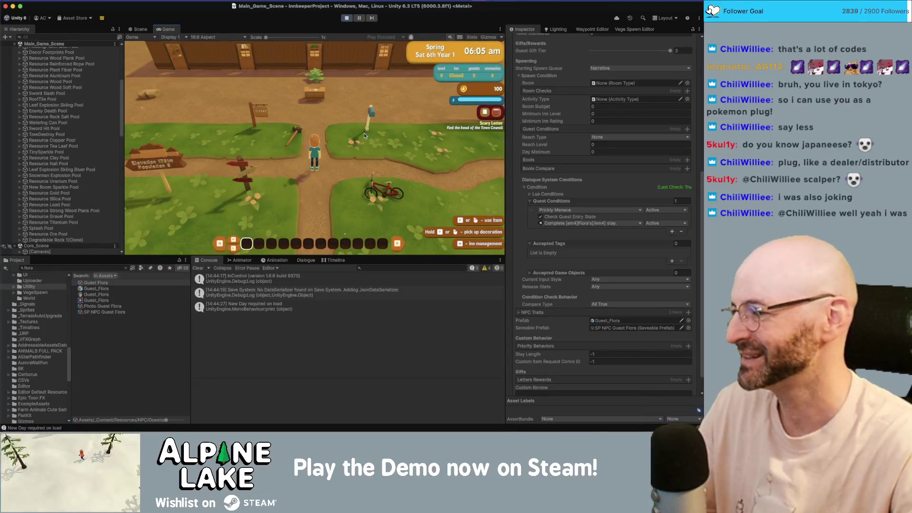
# Walk the innkeeper to and from the welcome desk, ending up toward the north wall.
pyautogui.press('w')
pyautogui.press('w')
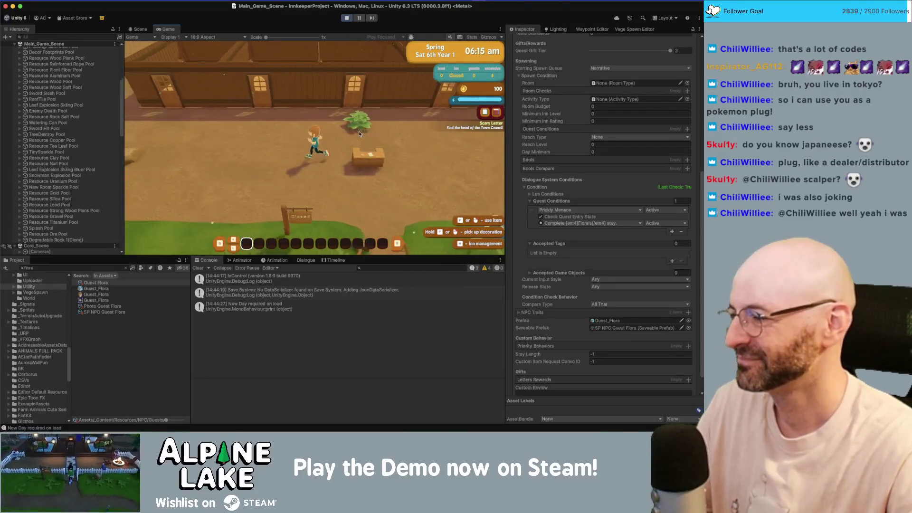
pyautogui.press('d')
pyautogui.press('a')
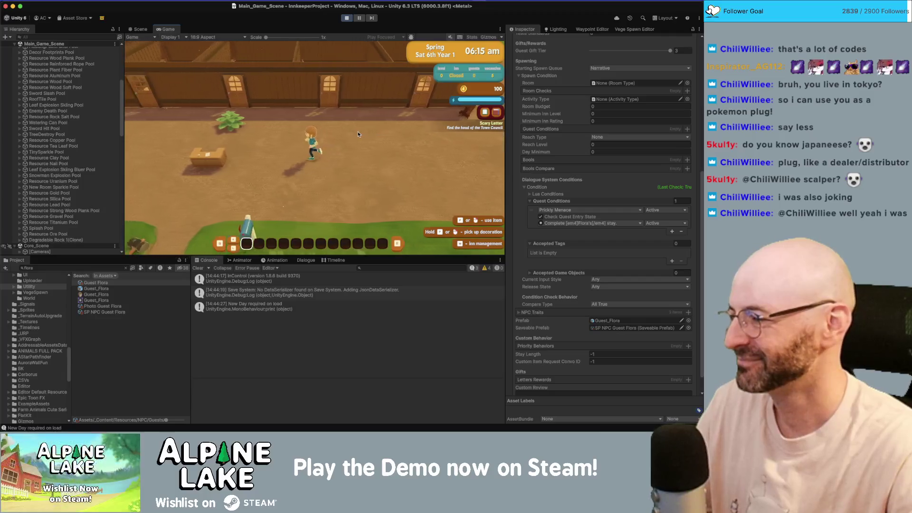
pyautogui.press('w')
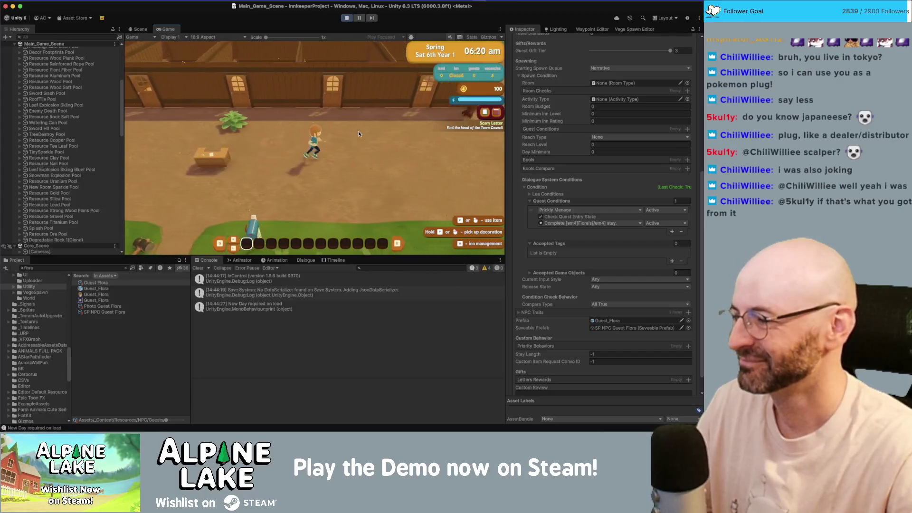
pyautogui.press('d')
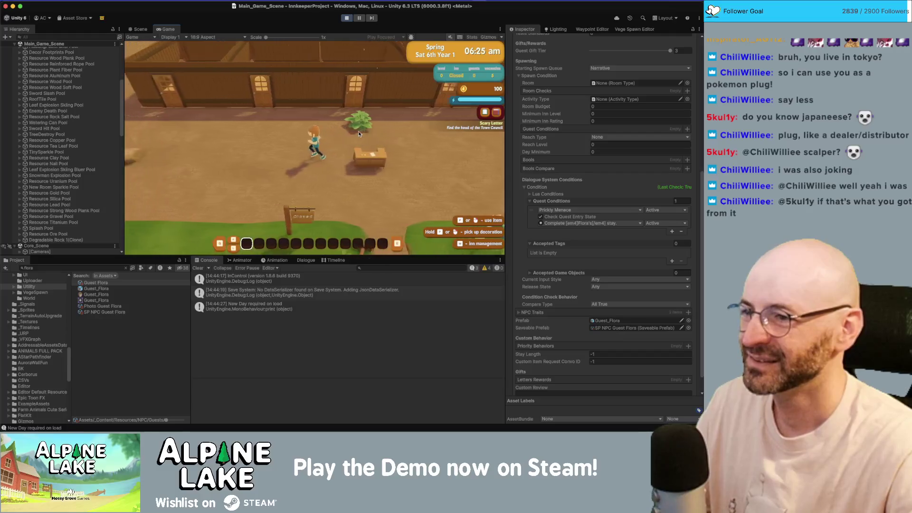
pyautogui.press('a')
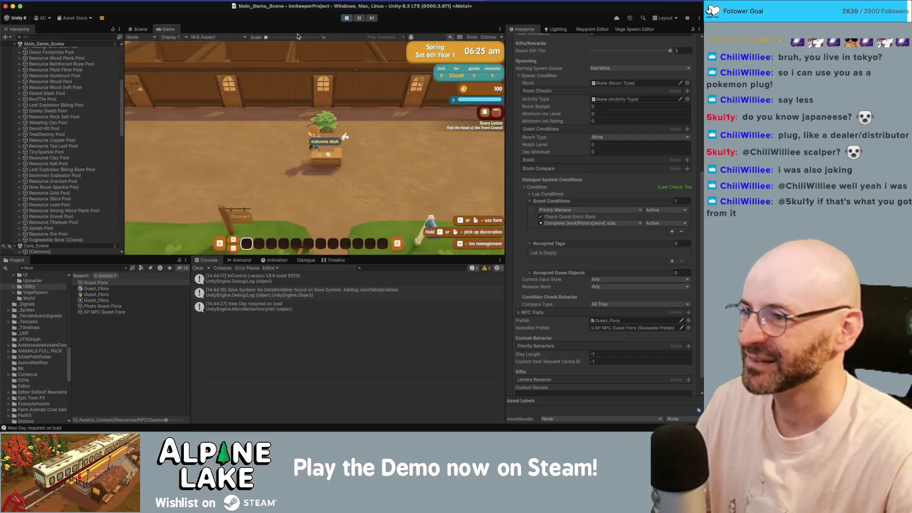
pyautogui.press('w')
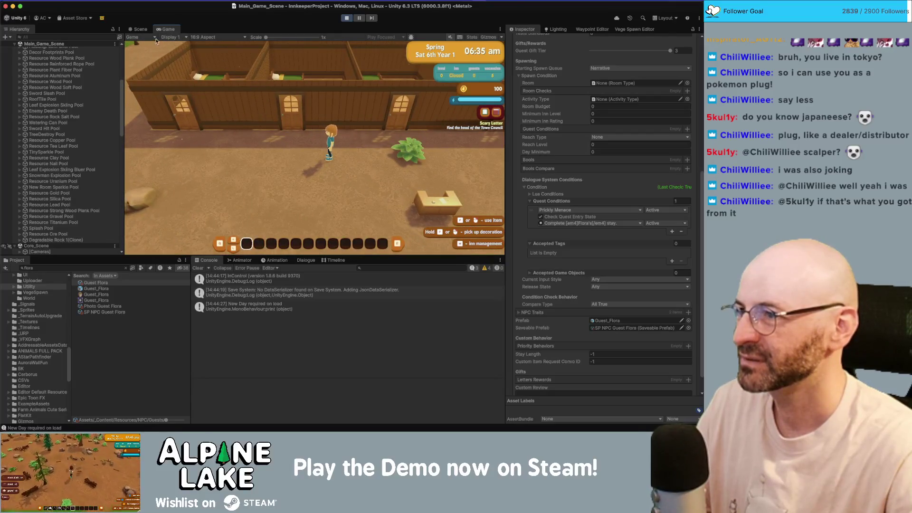
# In the Scene view, select Room 333's left and middle beds and edit their Comfort values.
pyautogui.click(140, 29)
pyautogui.click(232, 101)
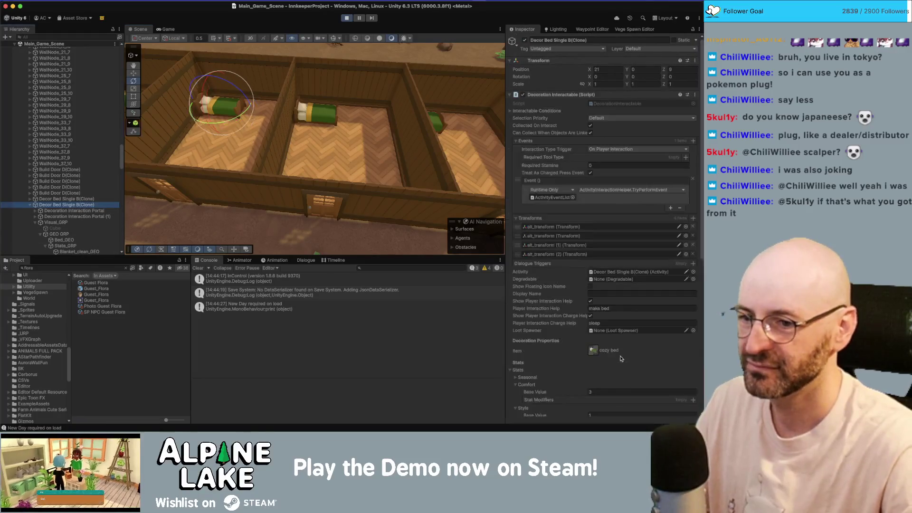
pyautogui.click(622, 391)
pyautogui.write('50')
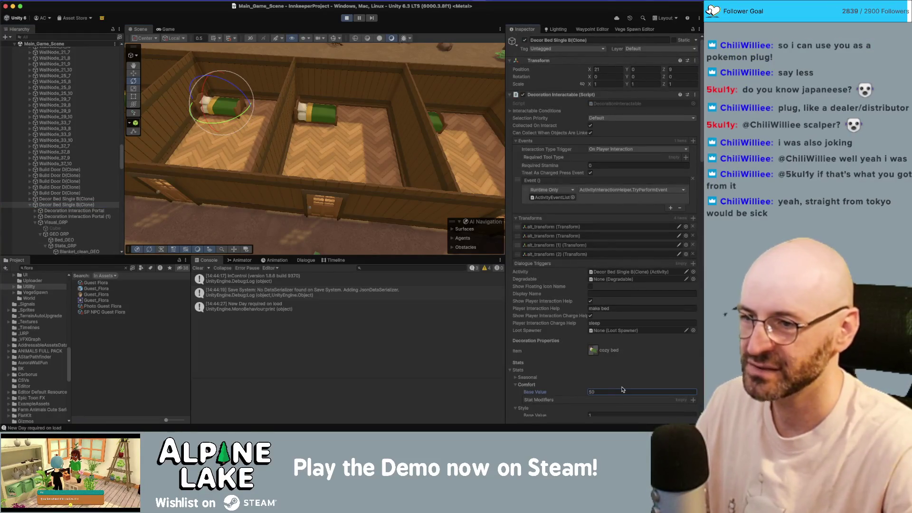
pyautogui.click(319, 113)
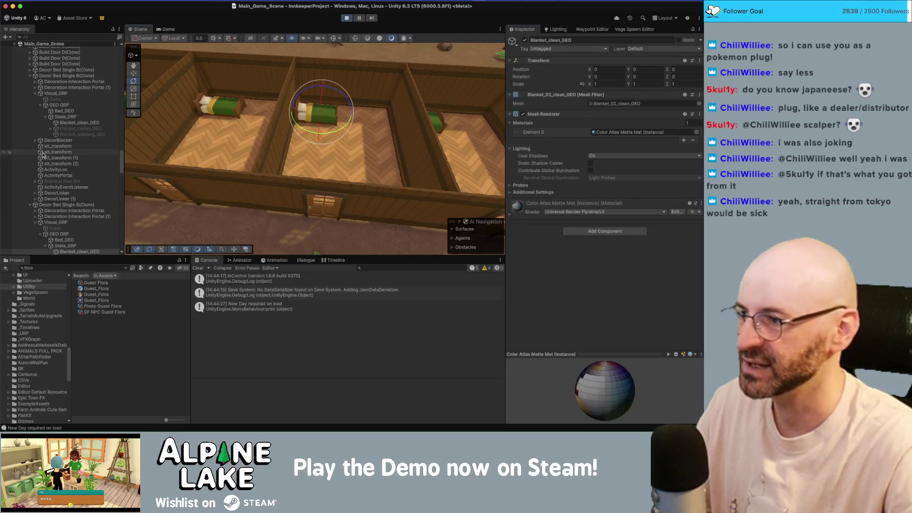
pyautogui.click(72, 205)
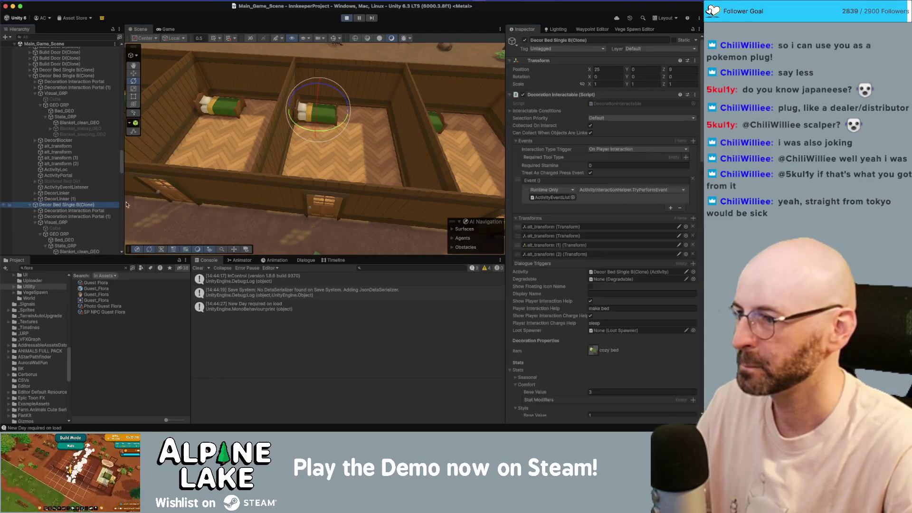
pyautogui.click(618, 391)
# Set the third bed's Comfort and Style base values to 0, then return to the Game view.
pyautogui.scroll(-2, 586, 363)
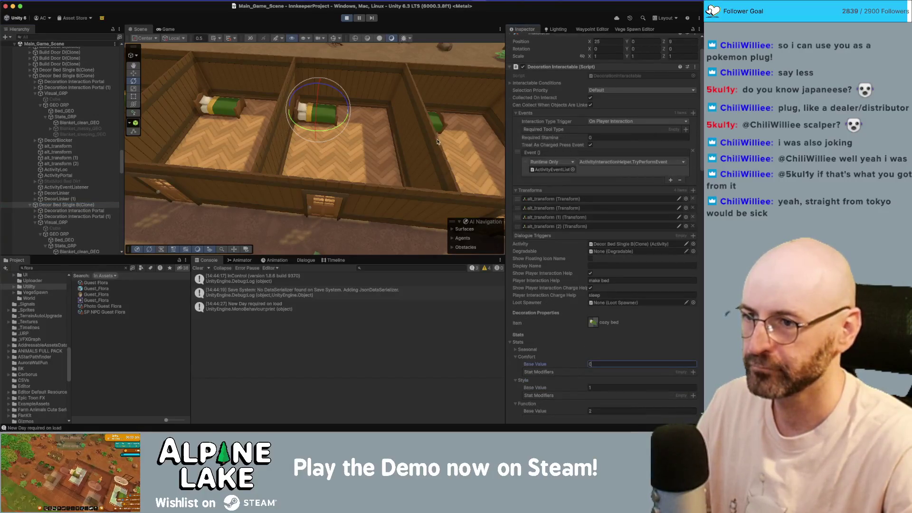
pyautogui.moveTo(439, 142); pyautogui.dragTo(362, 127)
pyautogui.click(362, 127)
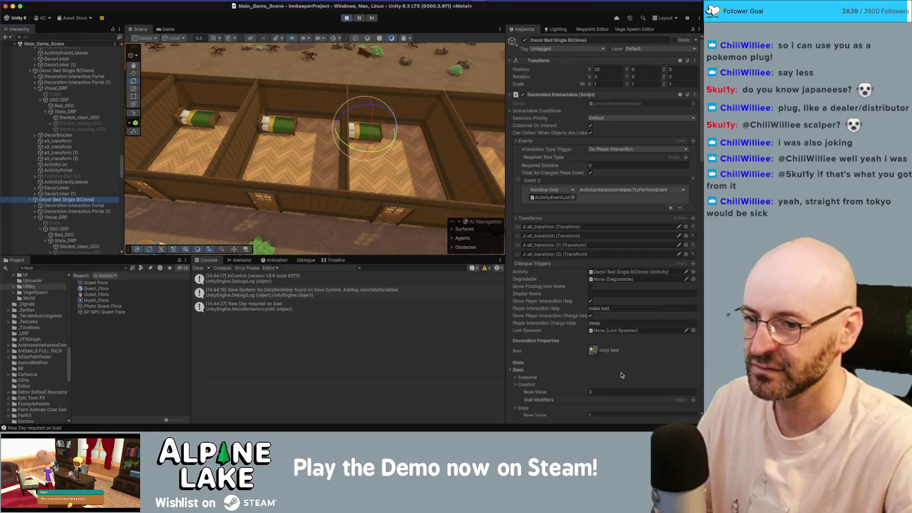
pyautogui.click(621, 392)
pyautogui.scroll(-3, 621, 389)
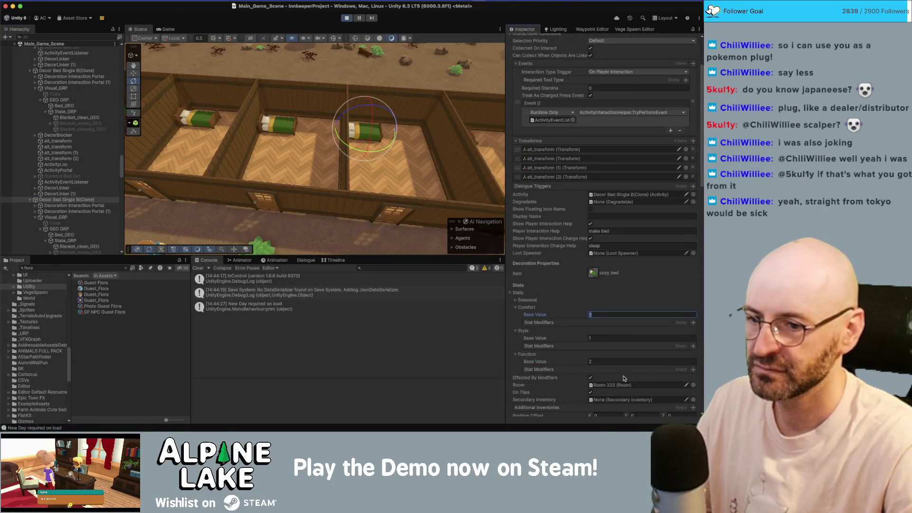
pyautogui.write('0')
pyautogui.press('Tab')
pyautogui.write('0')
pyautogui.press('Tab')
pyautogui.write('0')
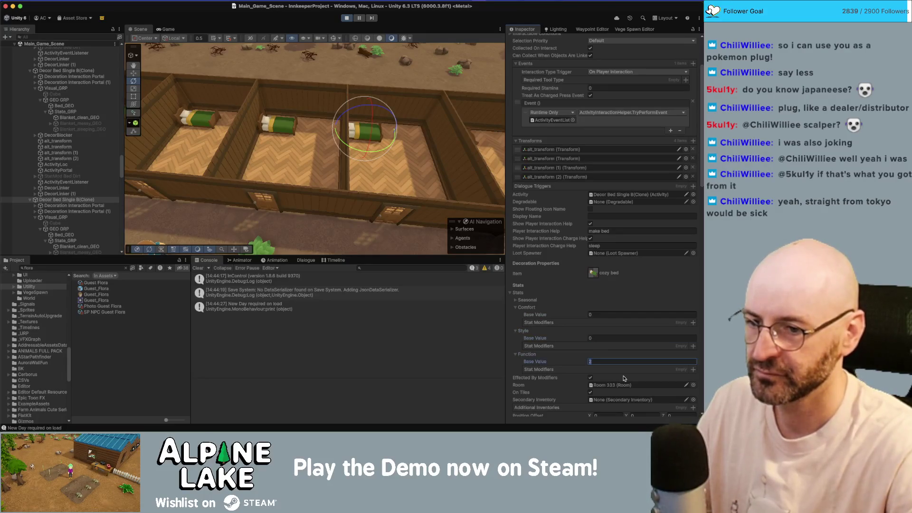
pyautogui.scroll(-4, 383, 165)
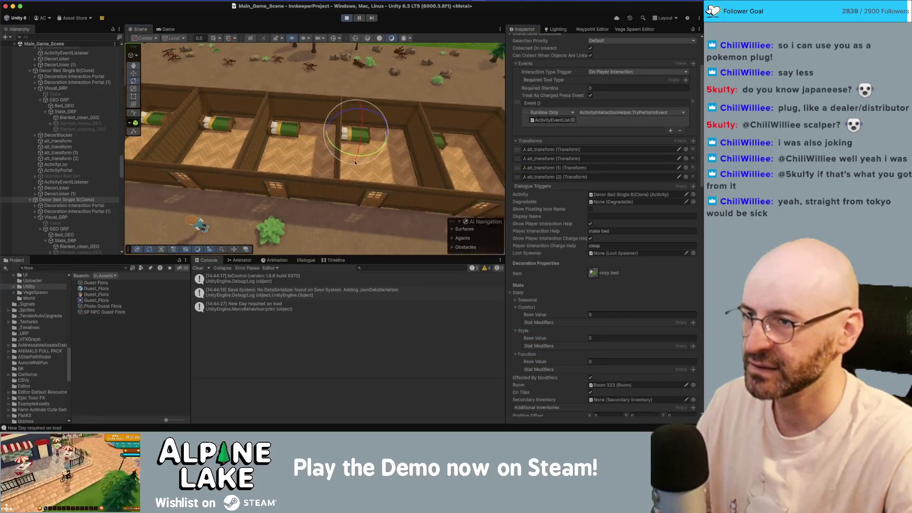
pyautogui.click(167, 30)
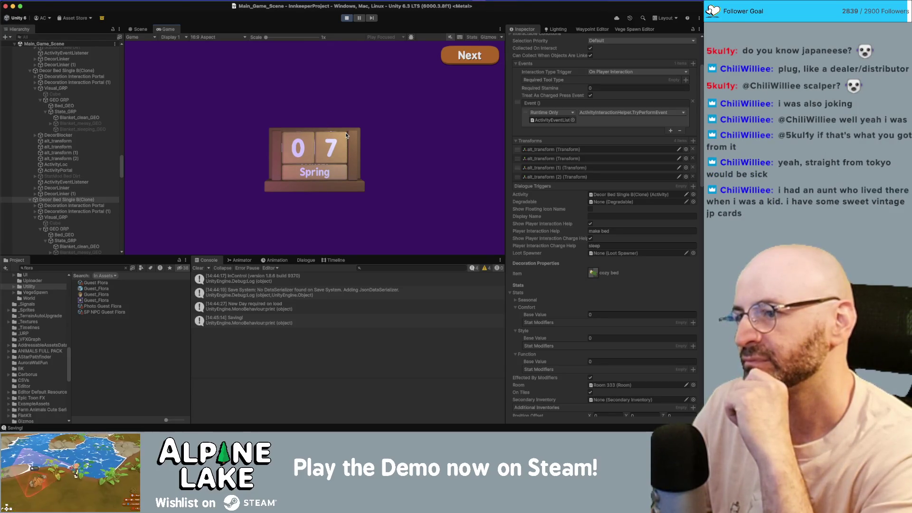
# Advance past the Spring 07 calendar to the Inn Summary showing Room 333 rank D, then stop the game.
pyautogui.click(482, 59)
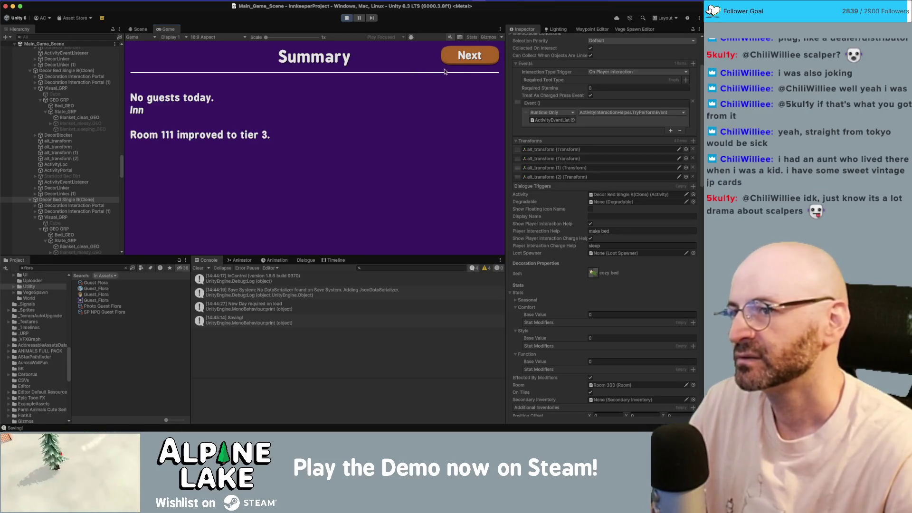
pyautogui.click(465, 54)
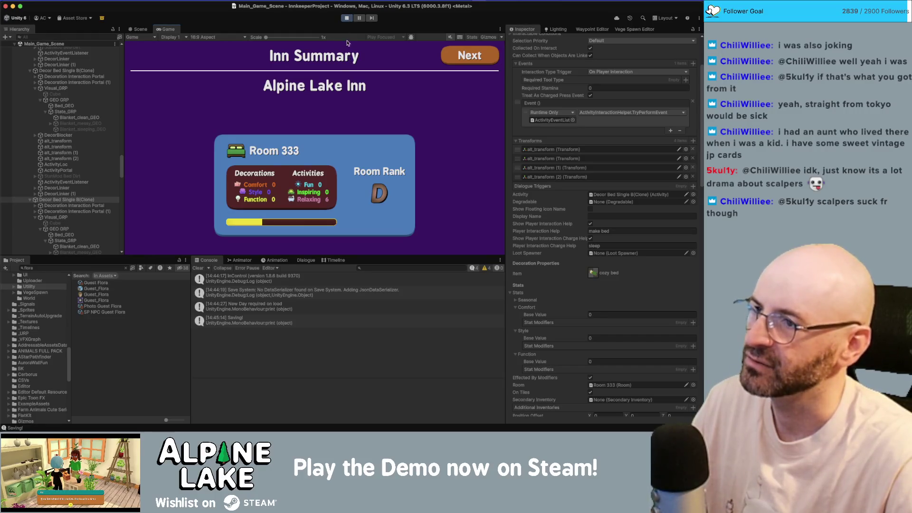
pyautogui.click(347, 18)
# Jump to CountText's declaration in UIAnim.cs and highlight the usages of value, startVal and visualVal.
pyautogui.press('super+Tab')
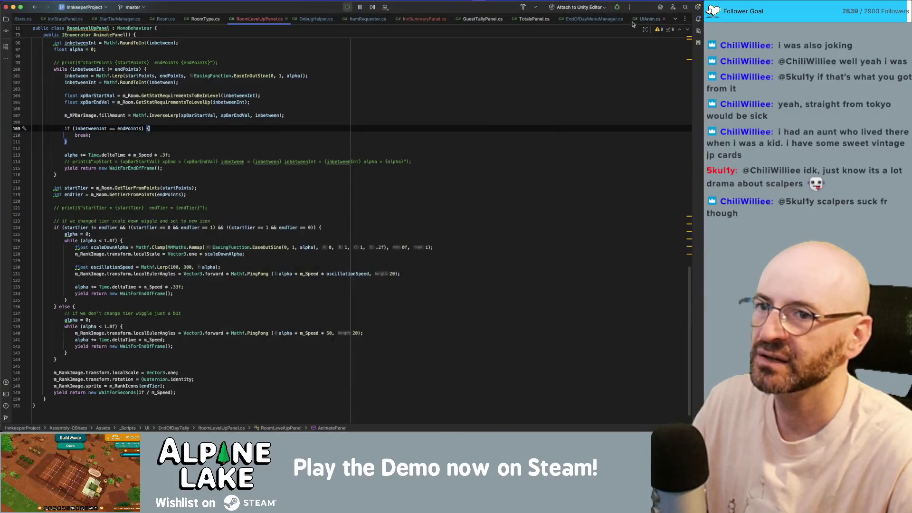
pyautogui.keyDown('super'); pyautogui.click(201, 94); pyautogui.keyUp('super')
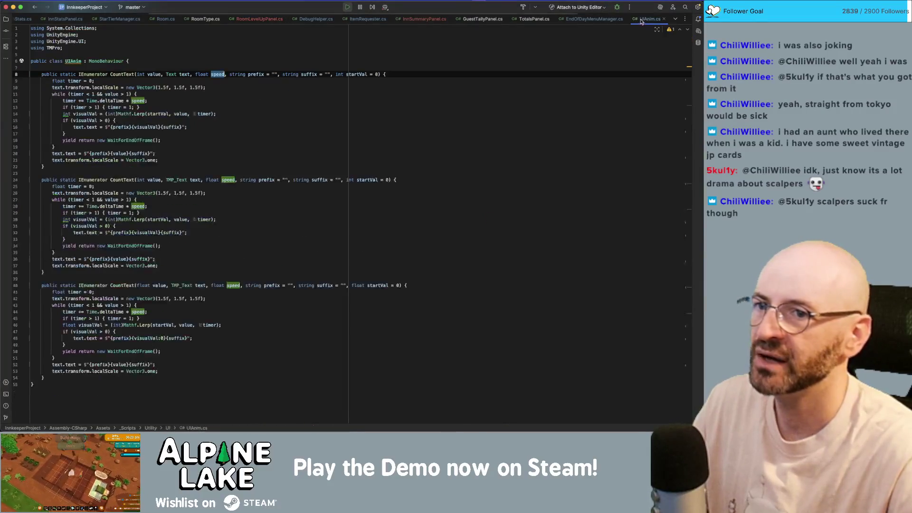
pyautogui.click(153, 75)
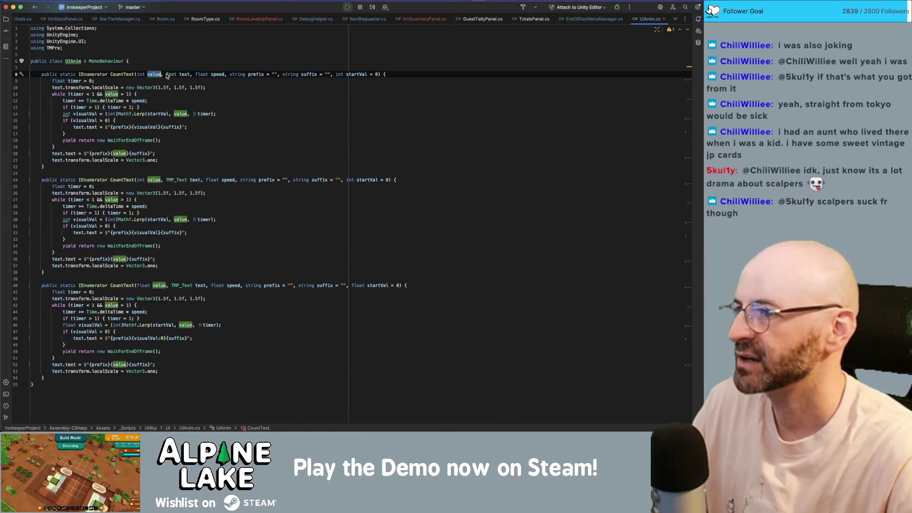
pyautogui.moveTo(162, 74); pyautogui.dragTo(145, 78)
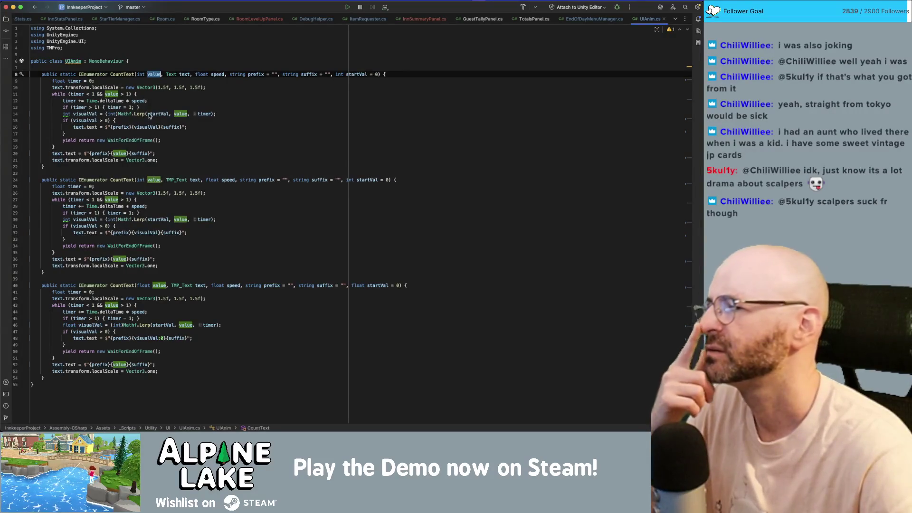
pyautogui.moveTo(150, 115)
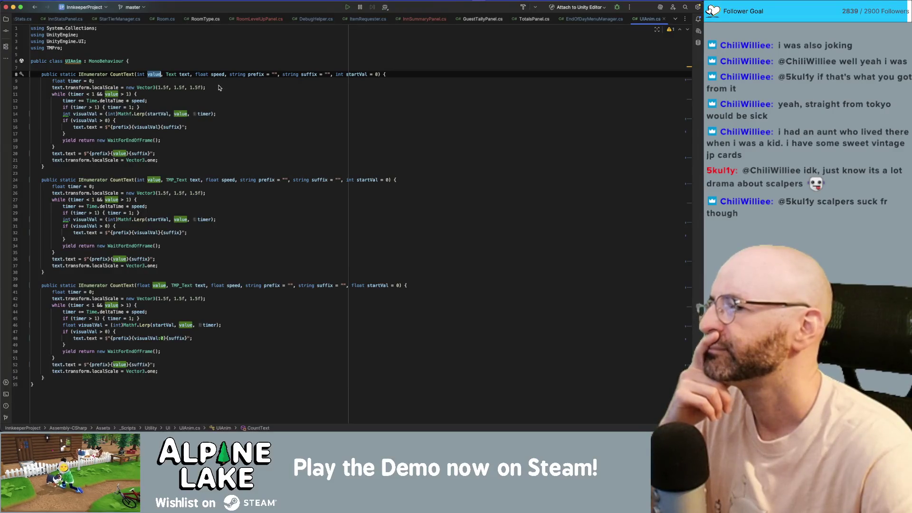
pyautogui.click(160, 114)
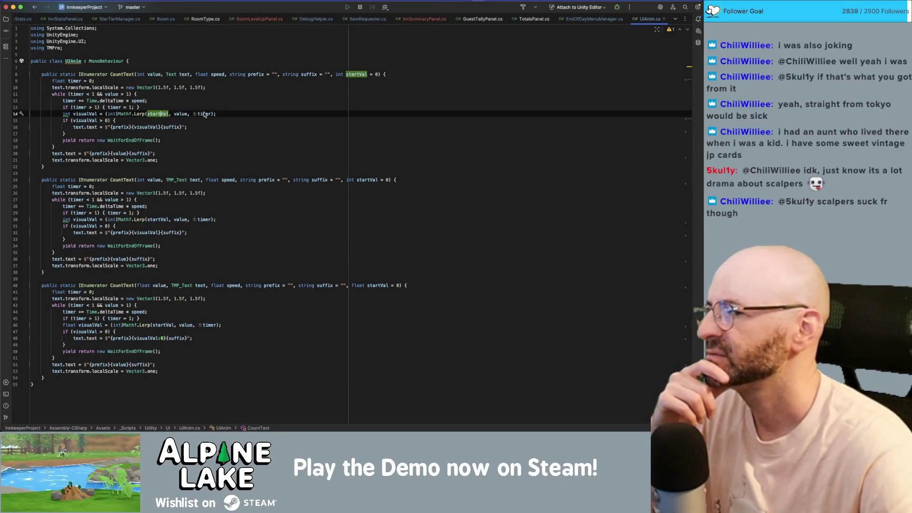
pyautogui.click(91, 122)
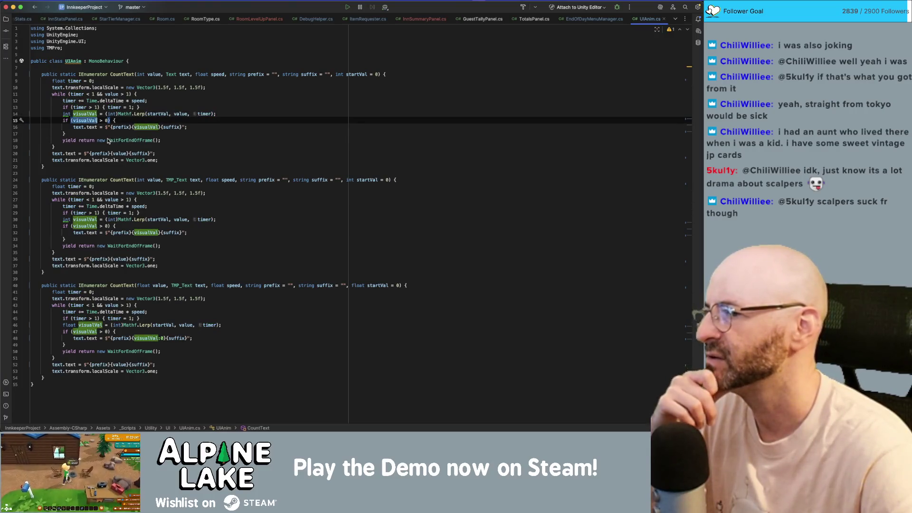
# Bring the Unity editor with Main_Game_Scene back in front of Rider.
pyautogui.moveTo(105, 138)
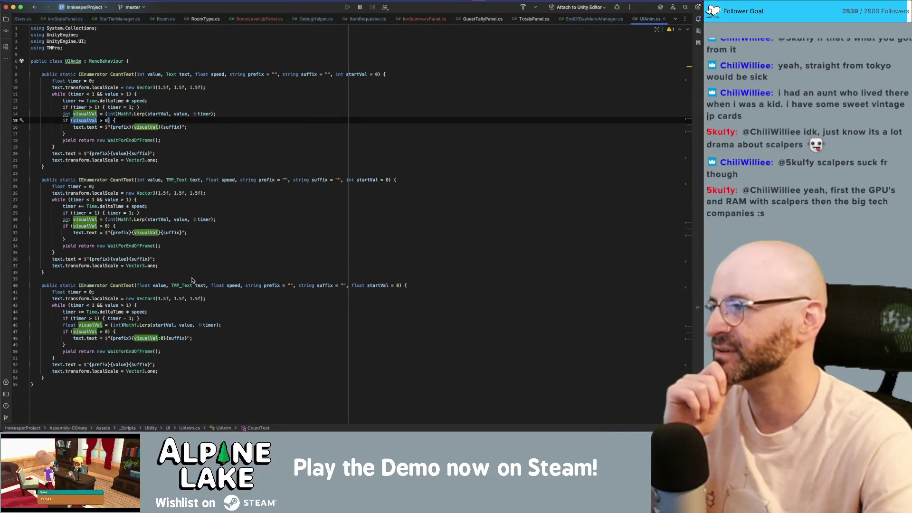
pyautogui.click(708, 10)
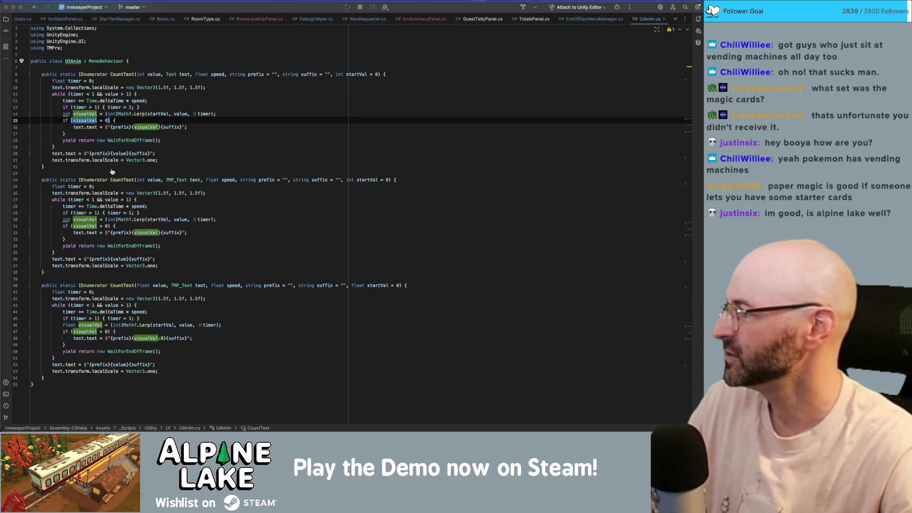
pyautogui.press('super+Tab')
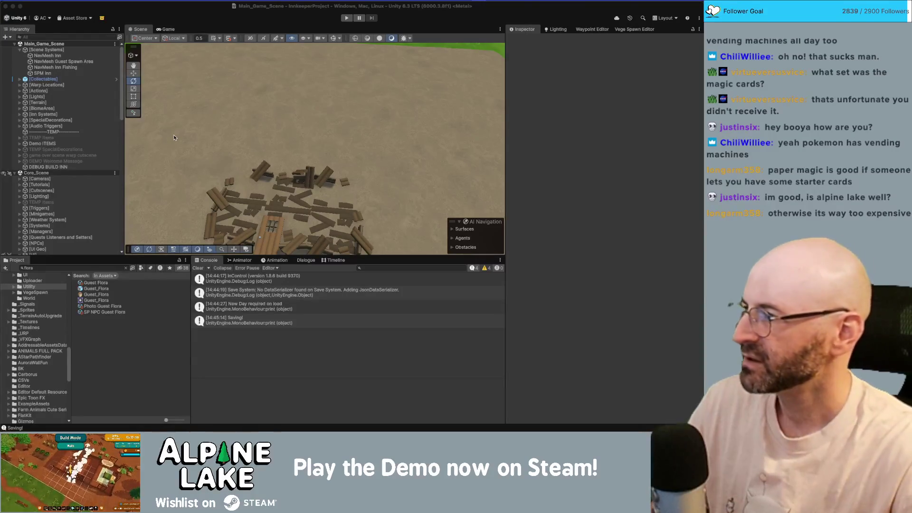
# Switch from Unity back to Rider, where UIAnim.cs is showing.
pyautogui.click(181, 159)
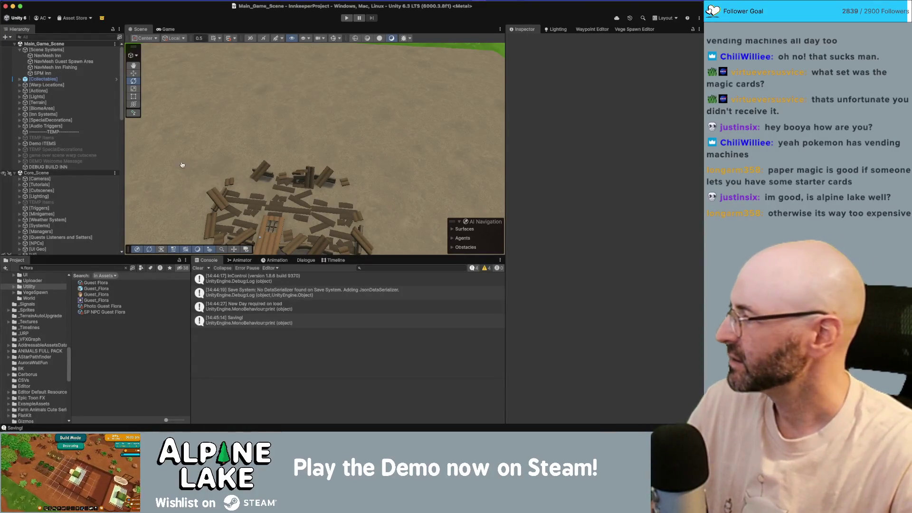
pyautogui.press('super+Tab')
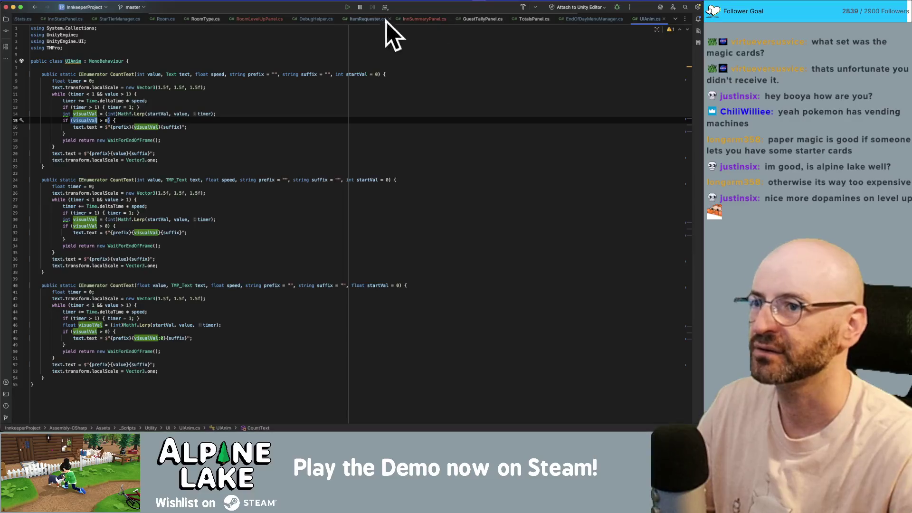
# Open RoomLevelUpPanel.cs and read the Mathf.PingPong quick documentation at the rank-icon wiggle.
pyautogui.click(279, 18)
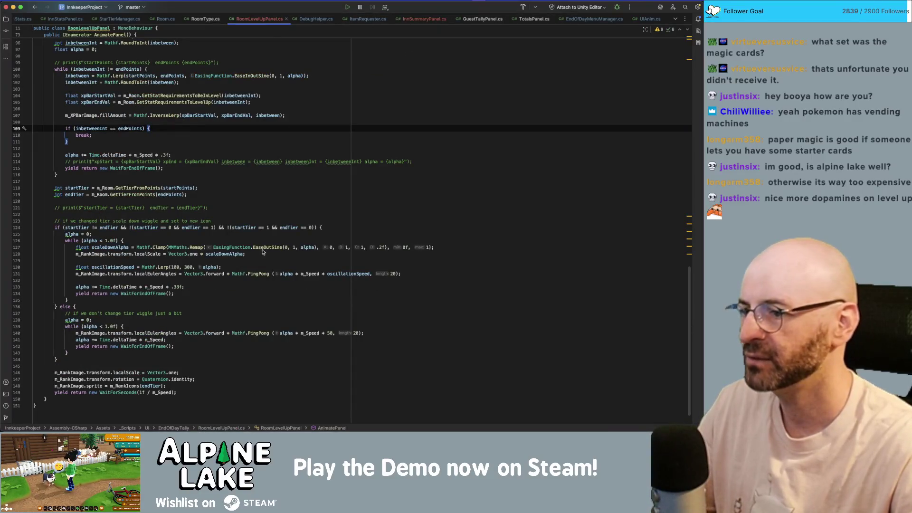
pyautogui.doubleClick(256, 276)
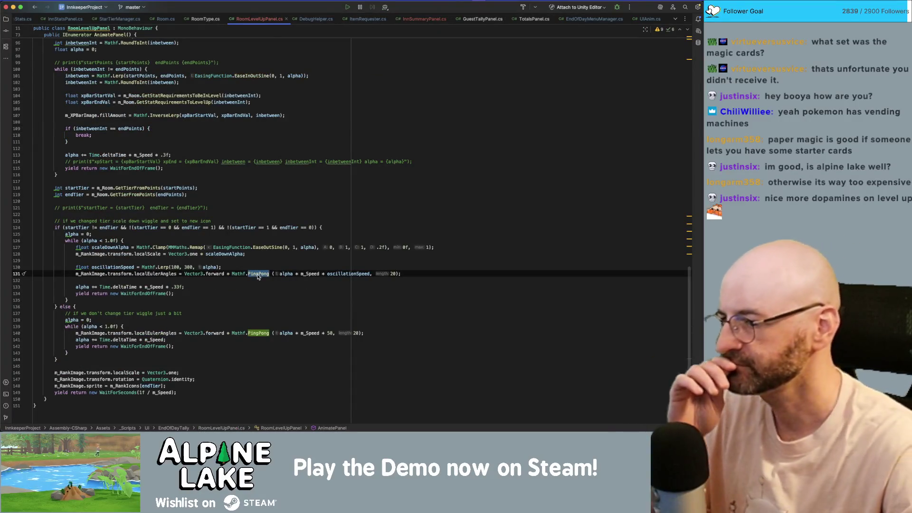
pyautogui.moveTo(258, 278)
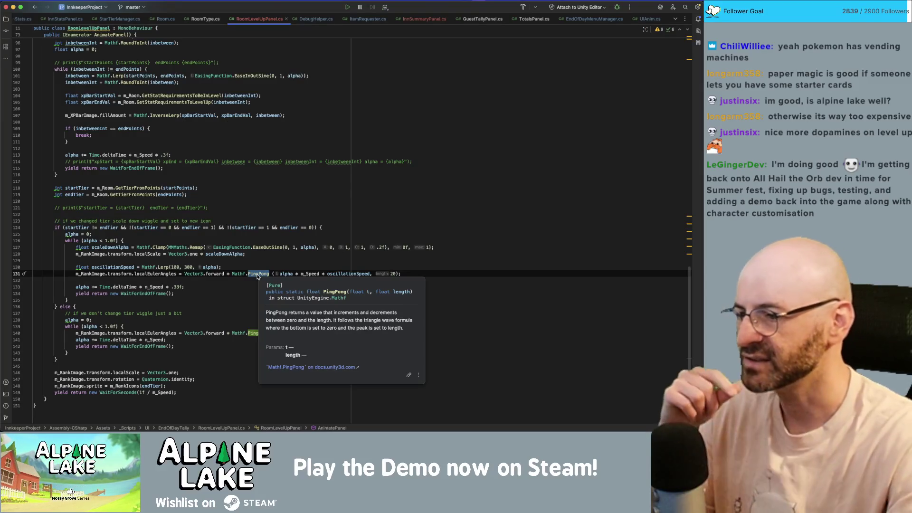
pyautogui.click(271, 260)
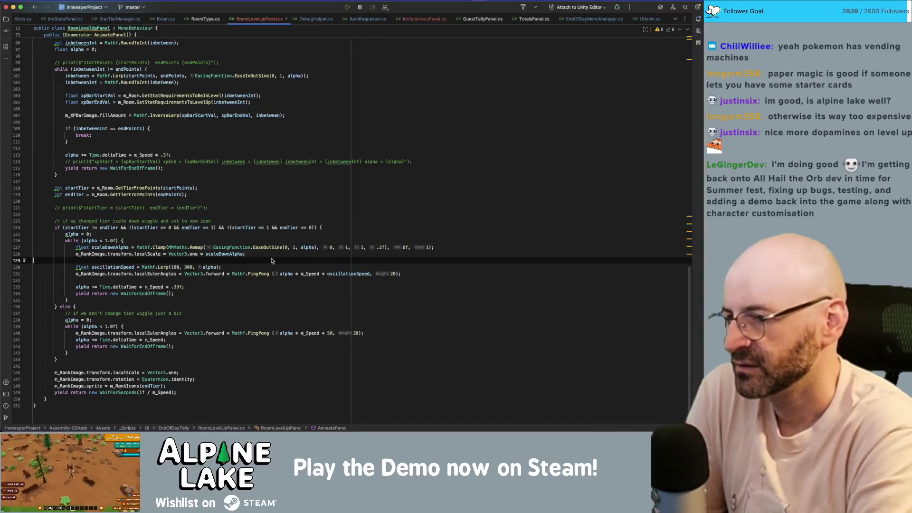
# Rewrite the line 131 wiggle as (Mathf.PingPong(..., 15) - 15), cutting the length from 20.
pyautogui.doubleClick(393, 274)
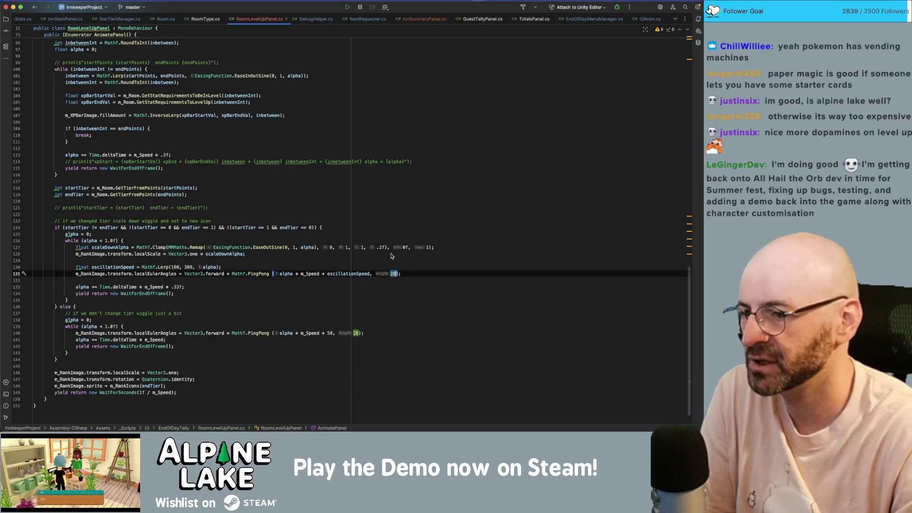
pyautogui.press('Right')
pyautogui.press('Left')
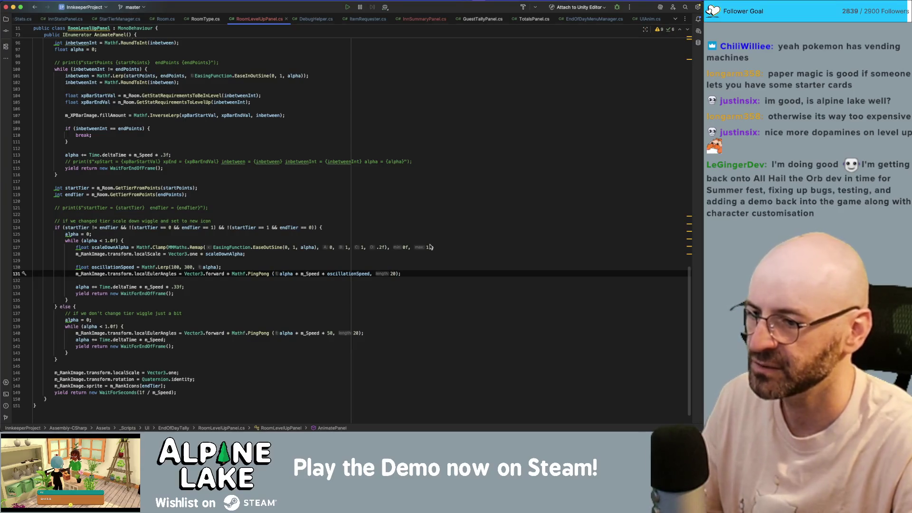
pyautogui.hotkey('alt', 'Up')
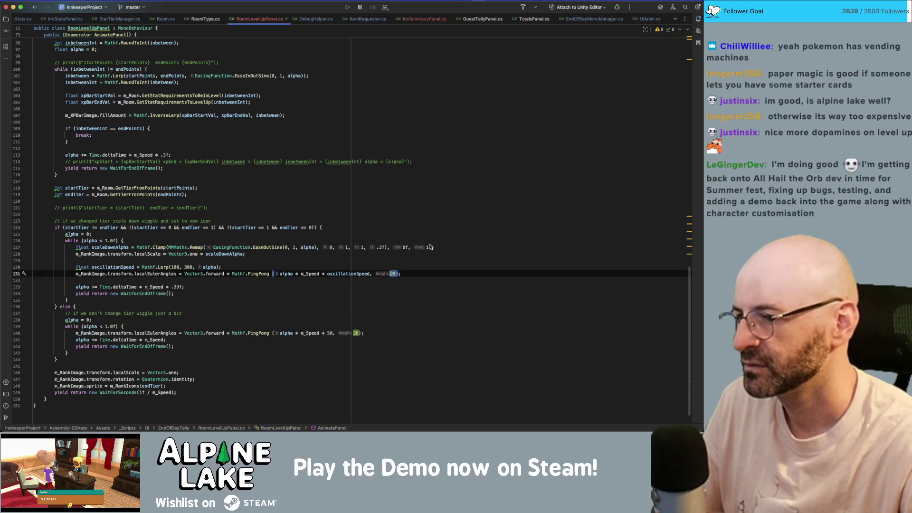
pyautogui.write('15')
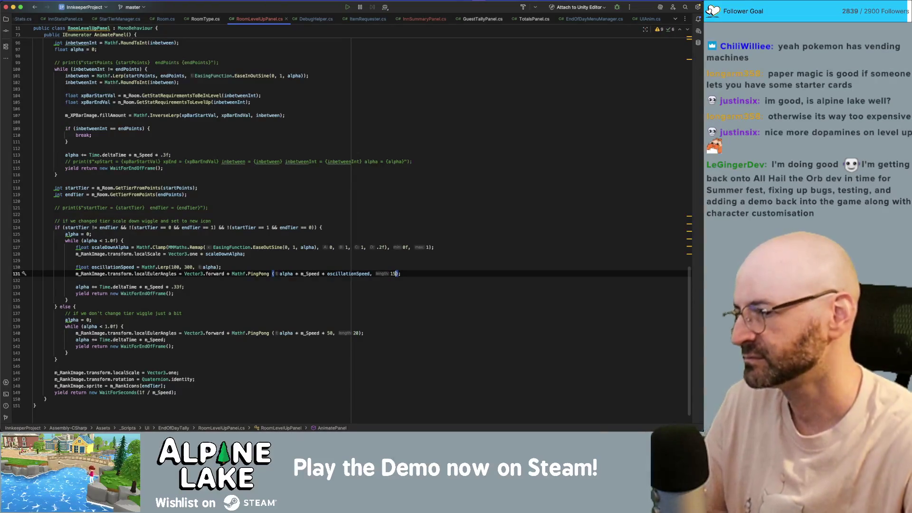
pyautogui.click(232, 276)
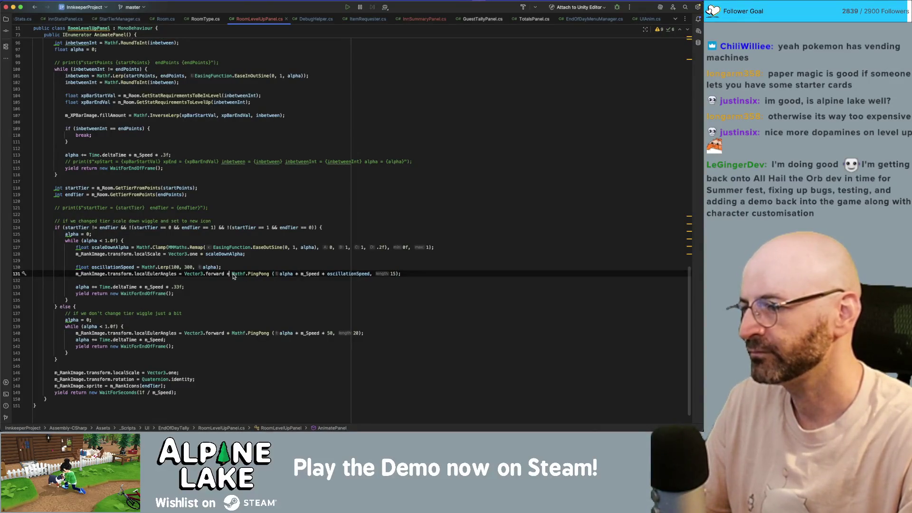
pyautogui.write('(')
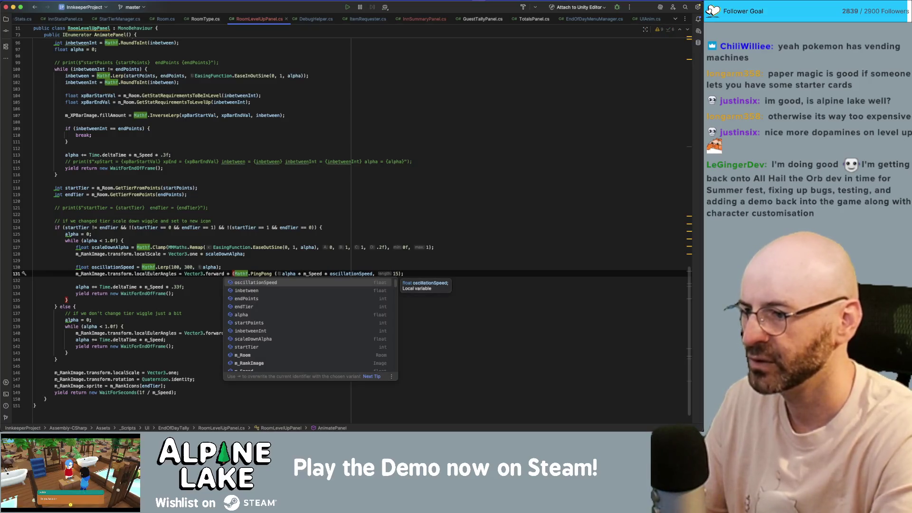
pyautogui.press('Escape')
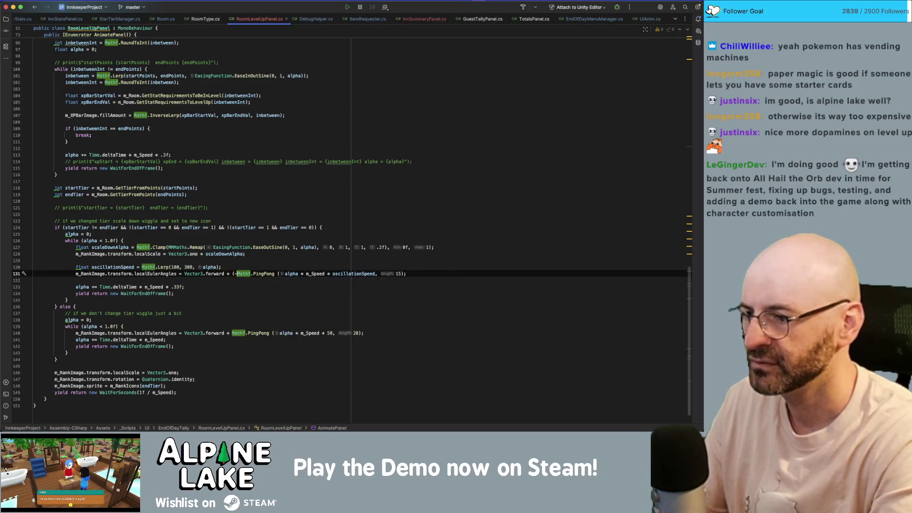
pyautogui.click(400, 273)
pyautogui.write('- 15)')
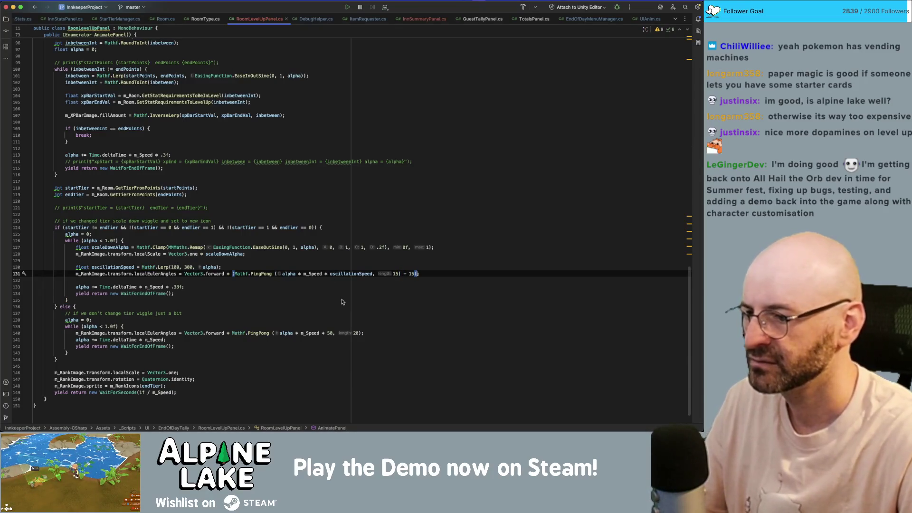
# Apply the same (Mathf.PingPong(..., 15) - 15) change to the else-branch wiggle on line 140.
pyautogui.doubleClick(356, 333)
pyautogui.write('15')
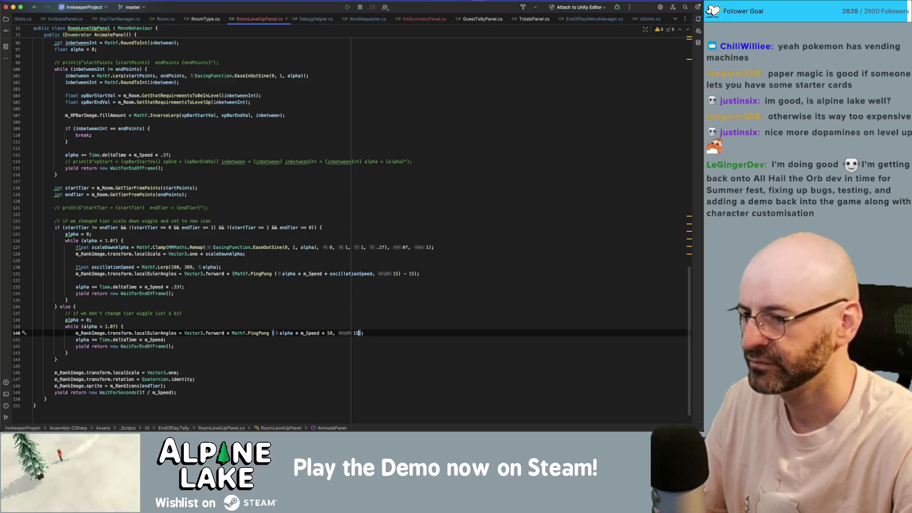
pyautogui.write(') - 15')
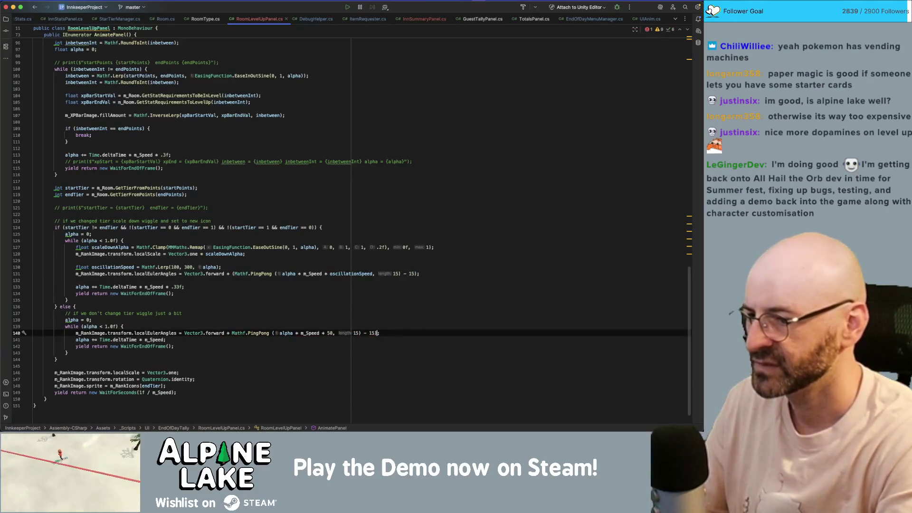
pyautogui.click(232, 333)
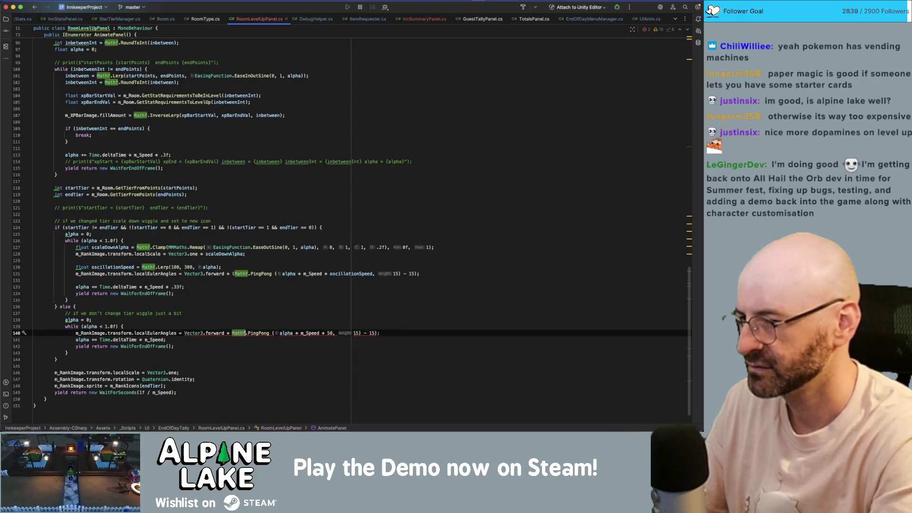
pyautogui.write('(')
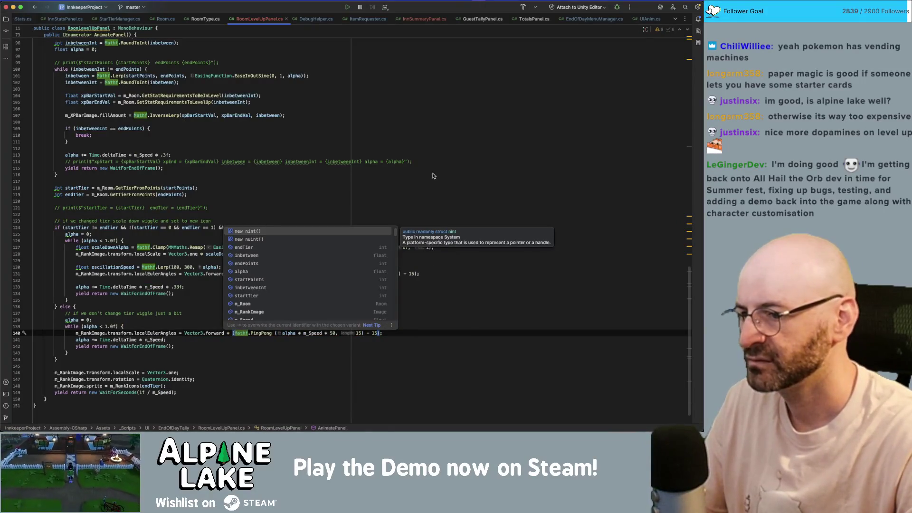
pyautogui.click(434, 156)
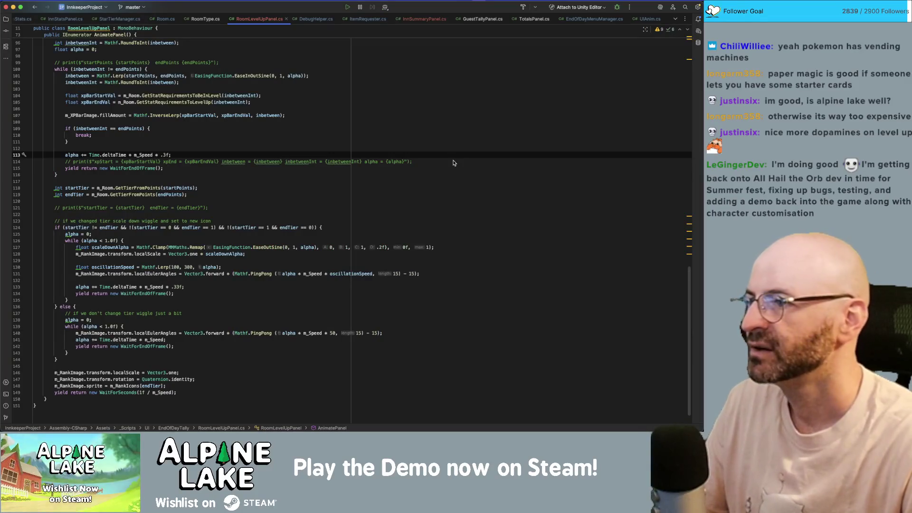
# Scroll up to AnimatePanel's room-stat CountText calls and the XP bar fill.
pyautogui.scroll(5, 403, 180)
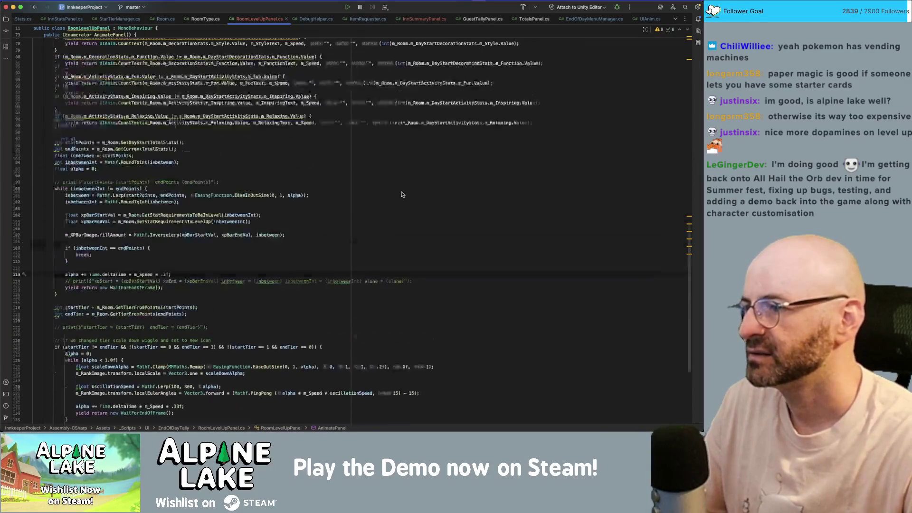
pyautogui.scroll(3, 398, 186)
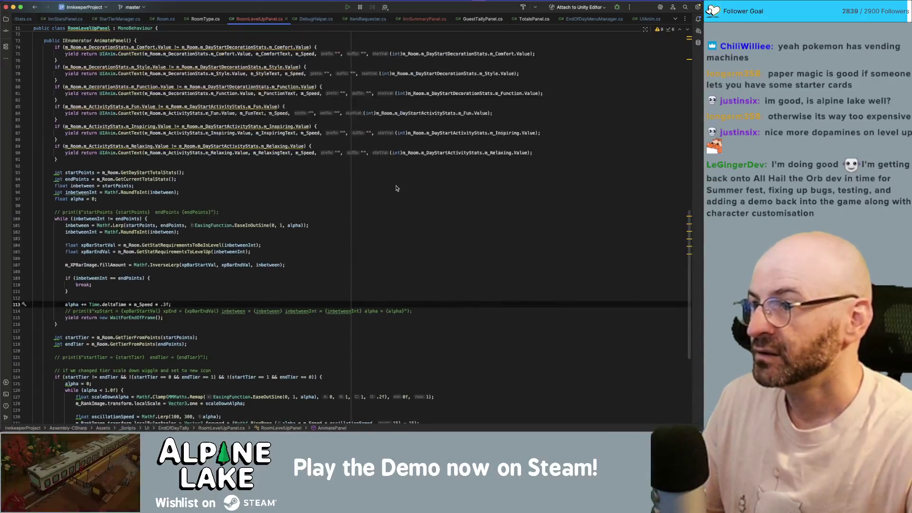
pyautogui.scroll(1, 396, 188)
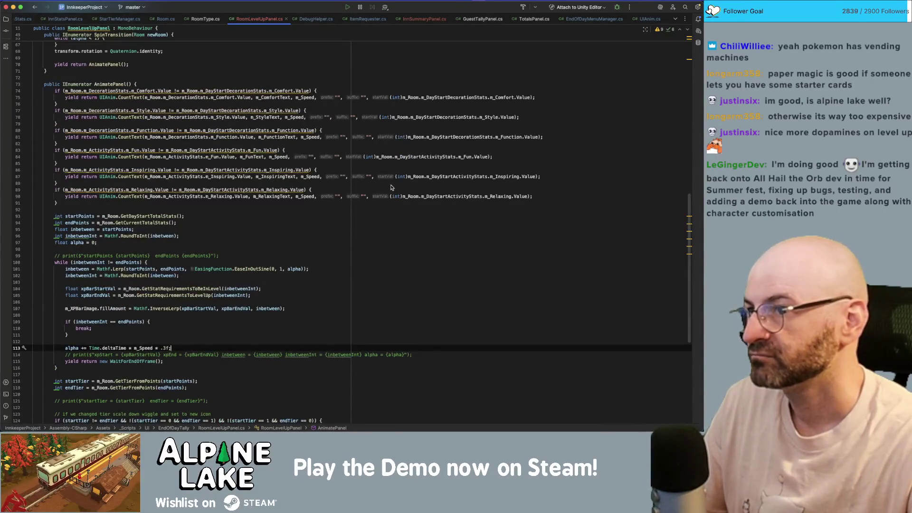